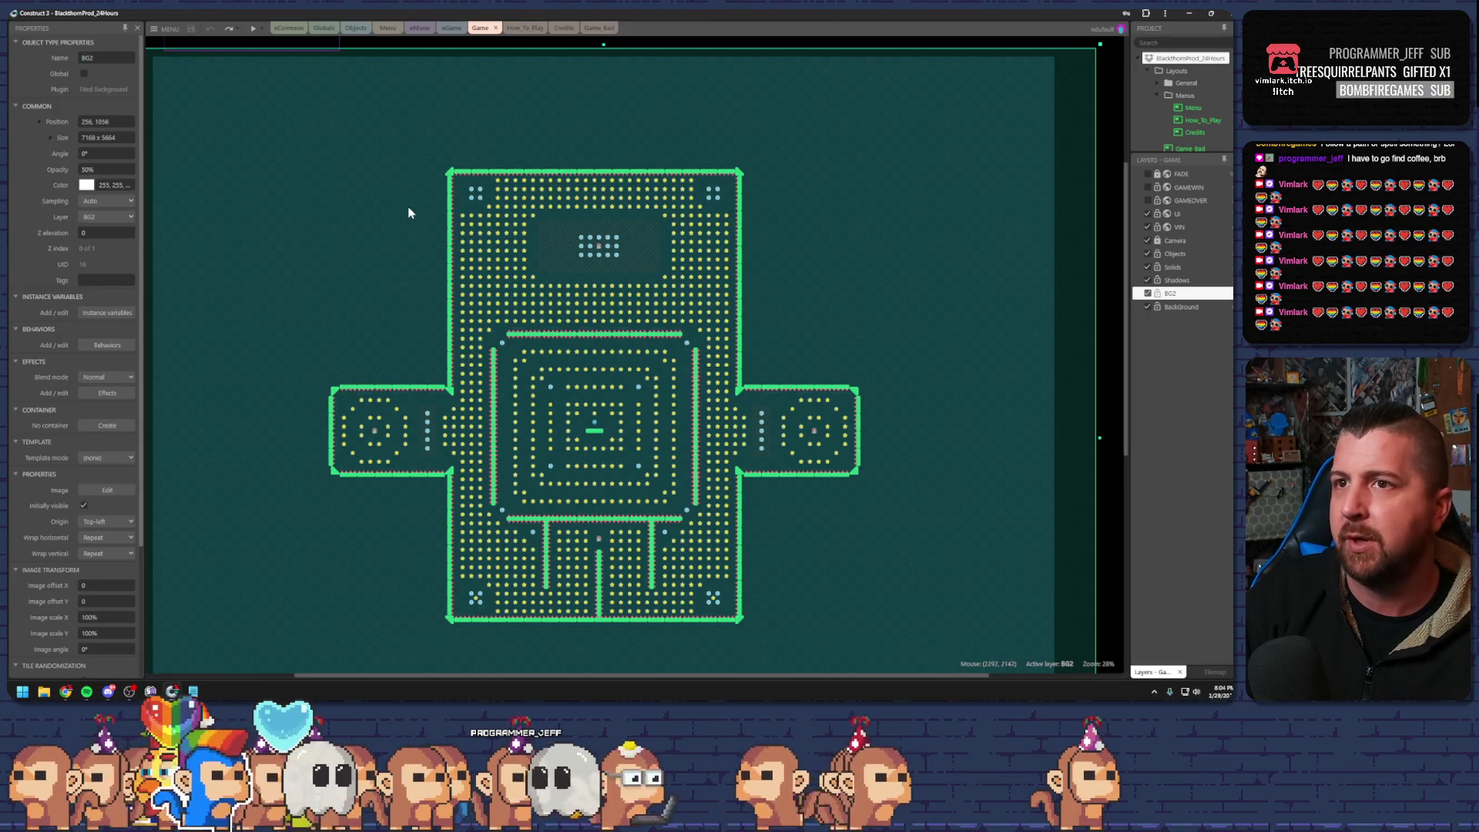
Zoom the Game layout from 28% to 35% and recentre the maze level
scroll(555, 296, "up", 2)
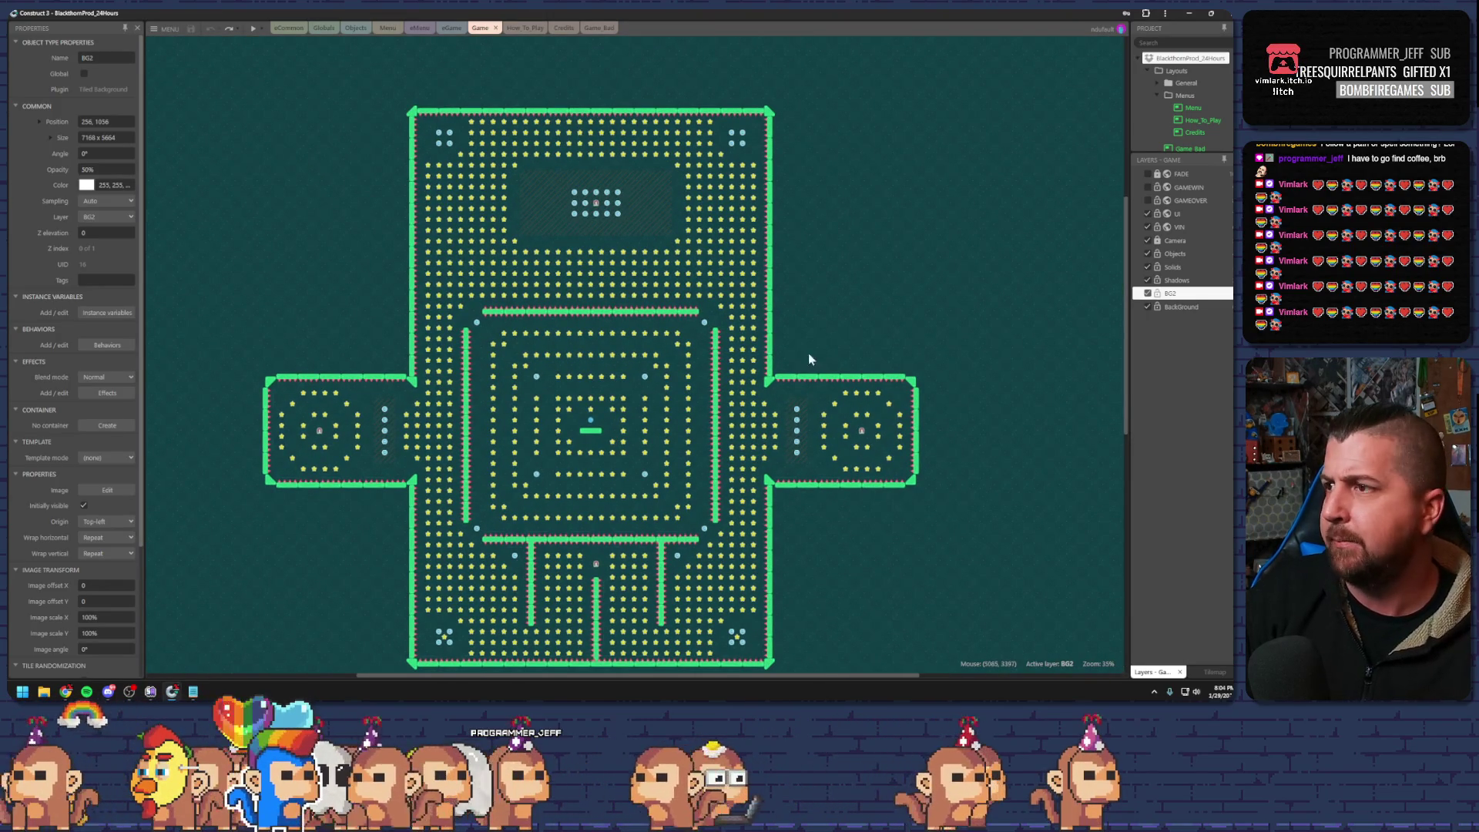
scroll(808, 357, "down", 1)
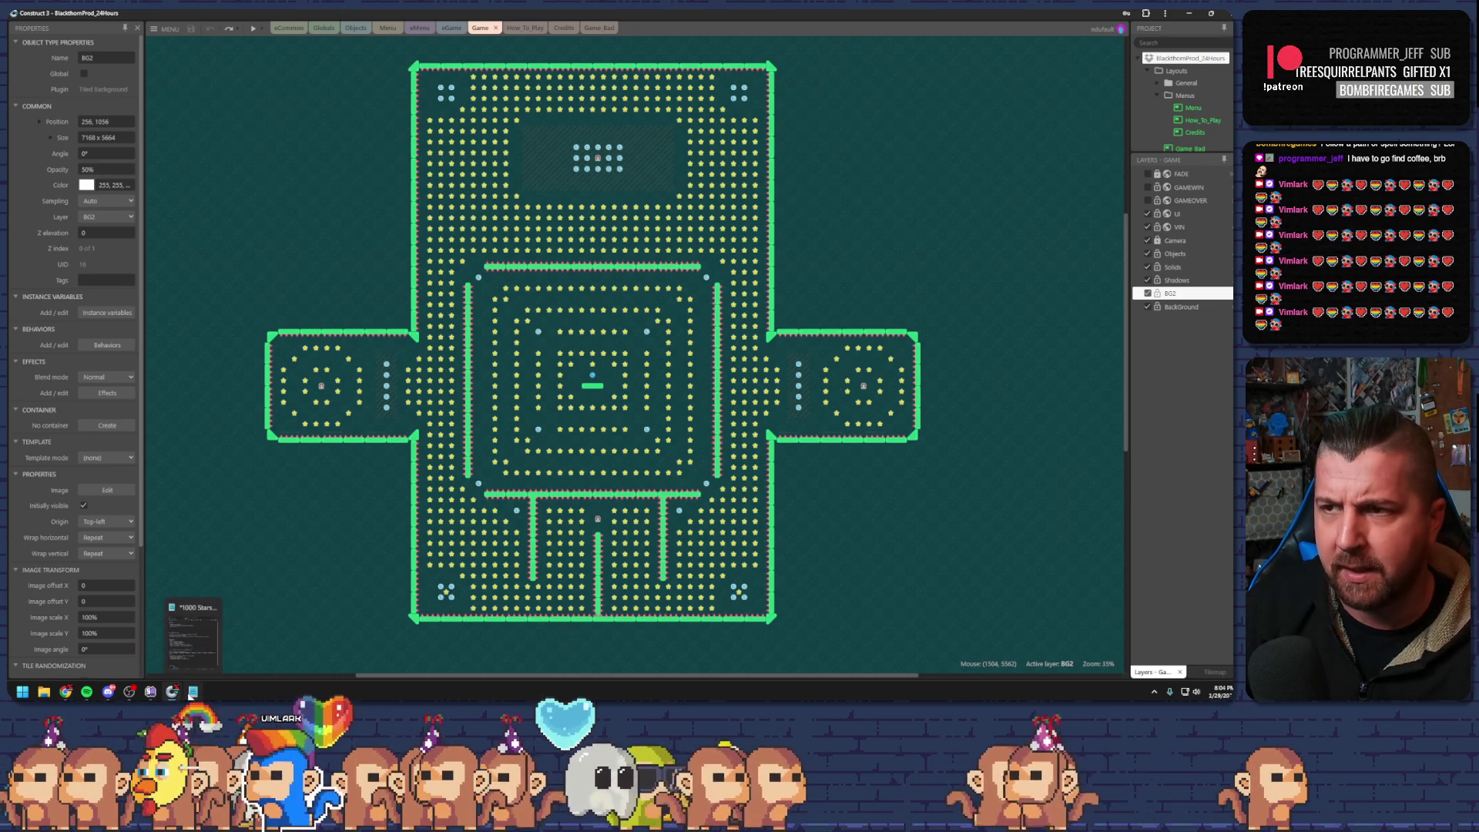
Show the 1000 Stars notes in a narrower Notepad window and scroll through them
left_click(193, 692)
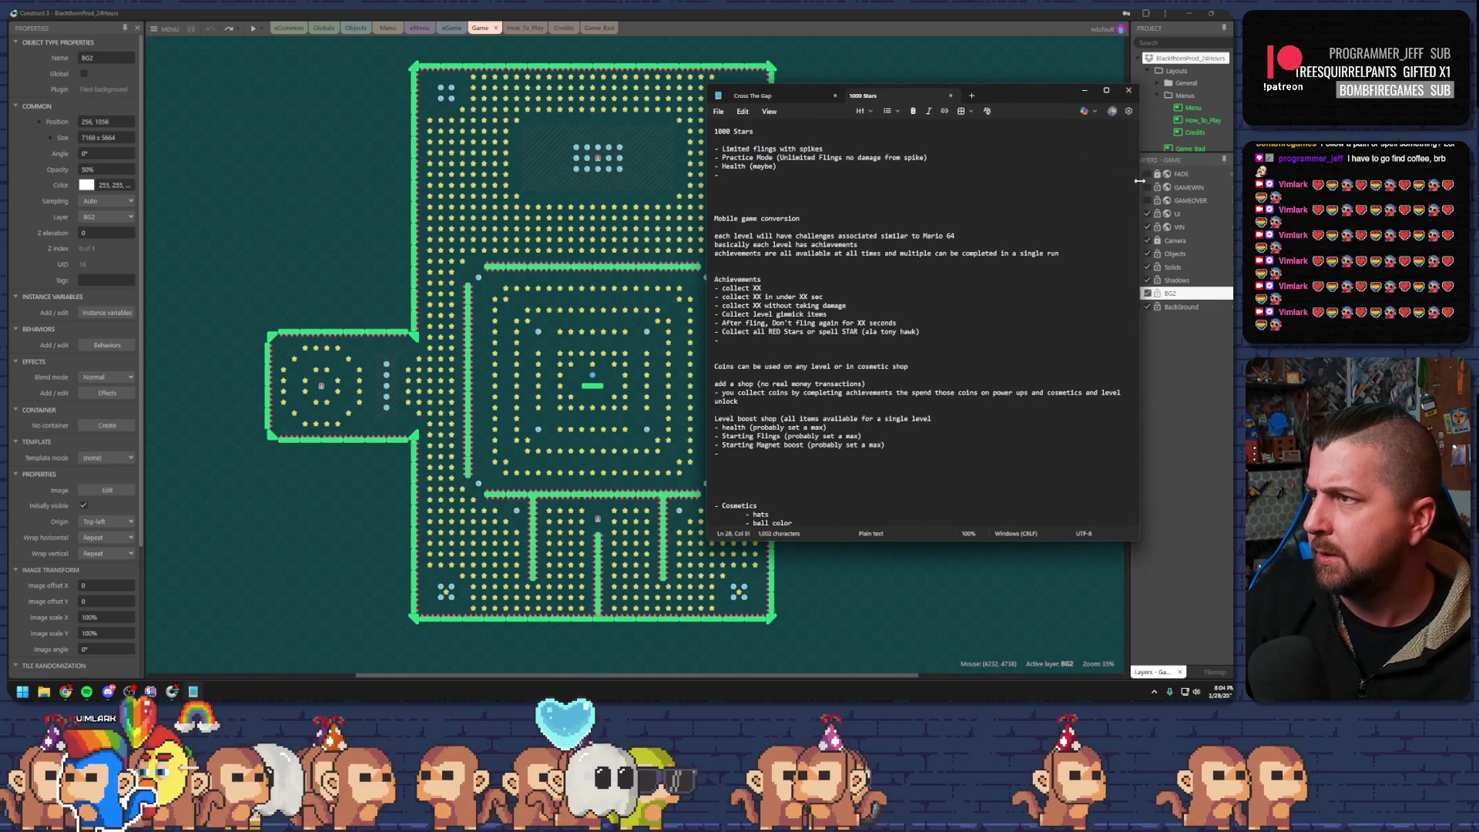
left_click_drag(1143, 185, 1100, 185)
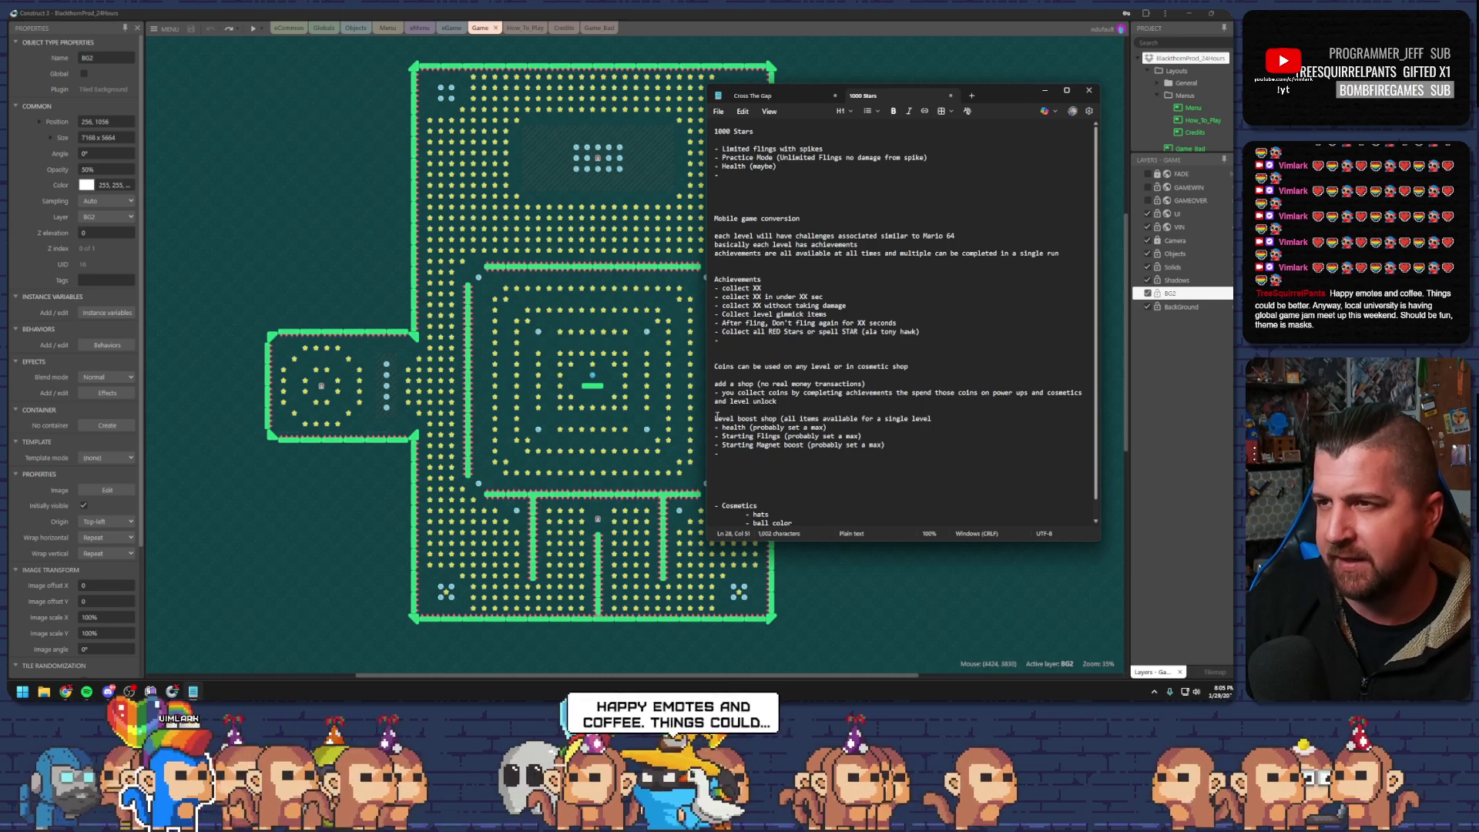
left_click(922, 332)
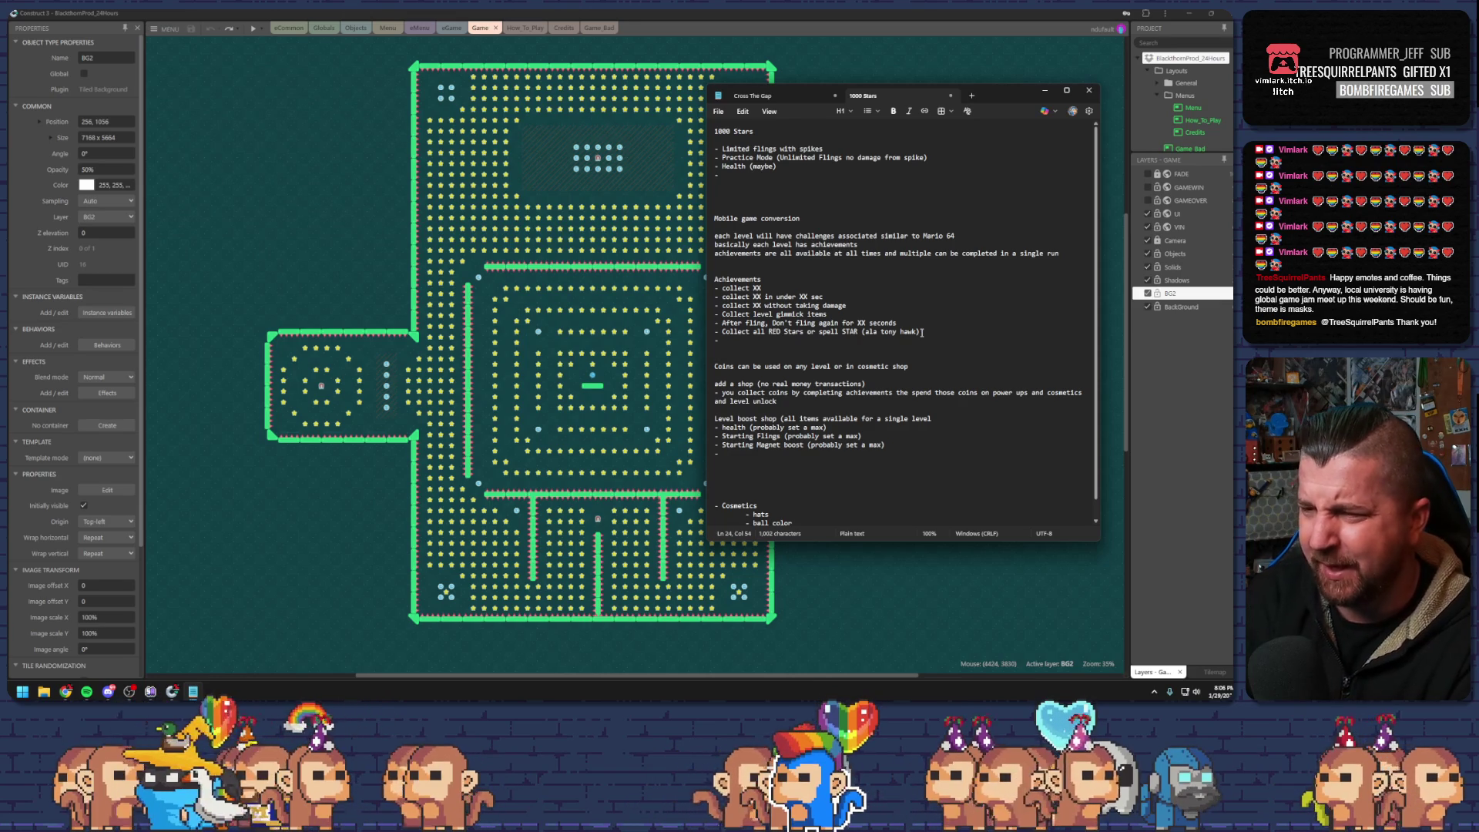
scroll(1043, 443, "down", 3)
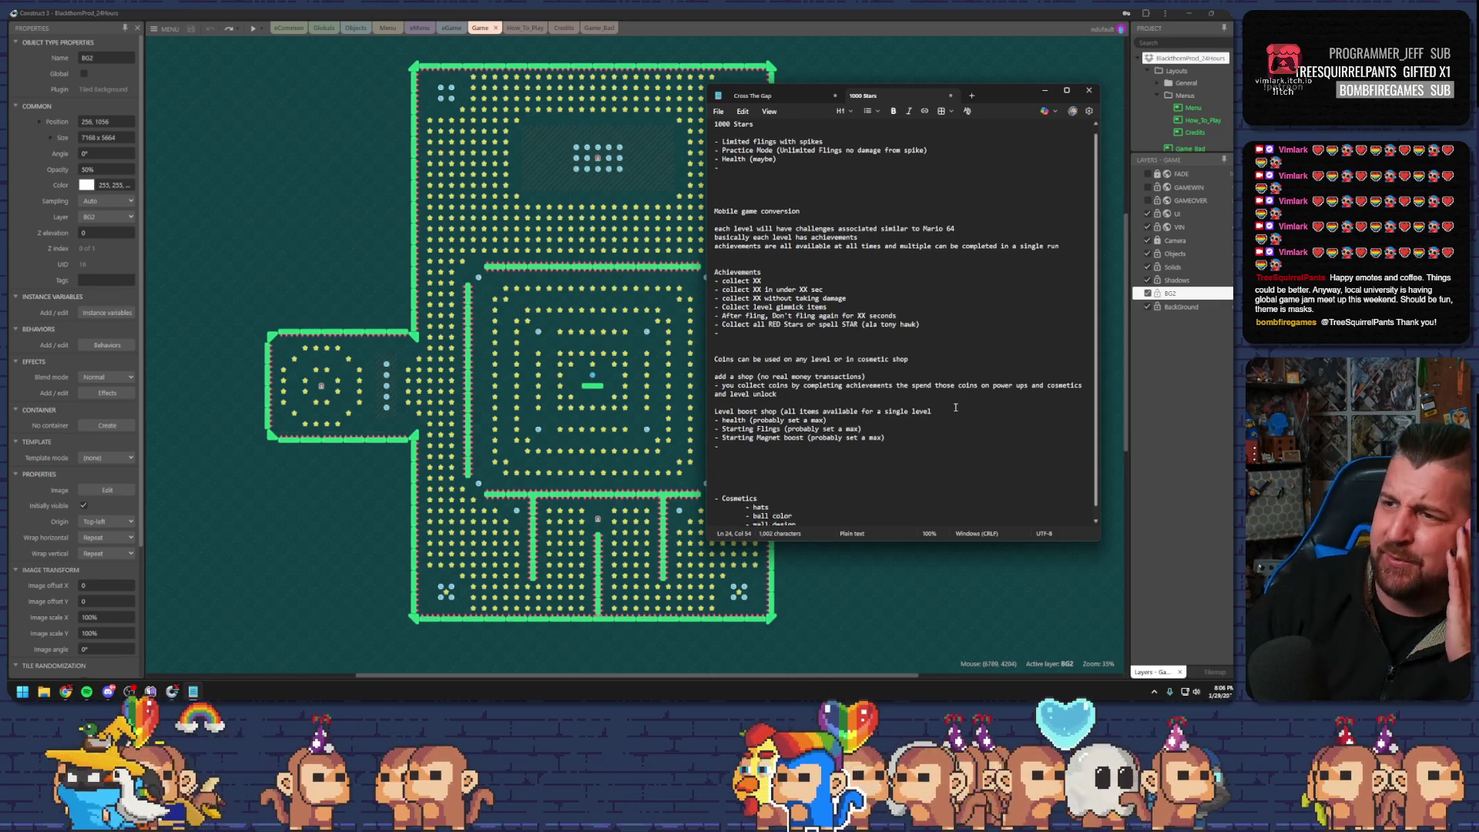
scroll(933, 417, "up", 3)
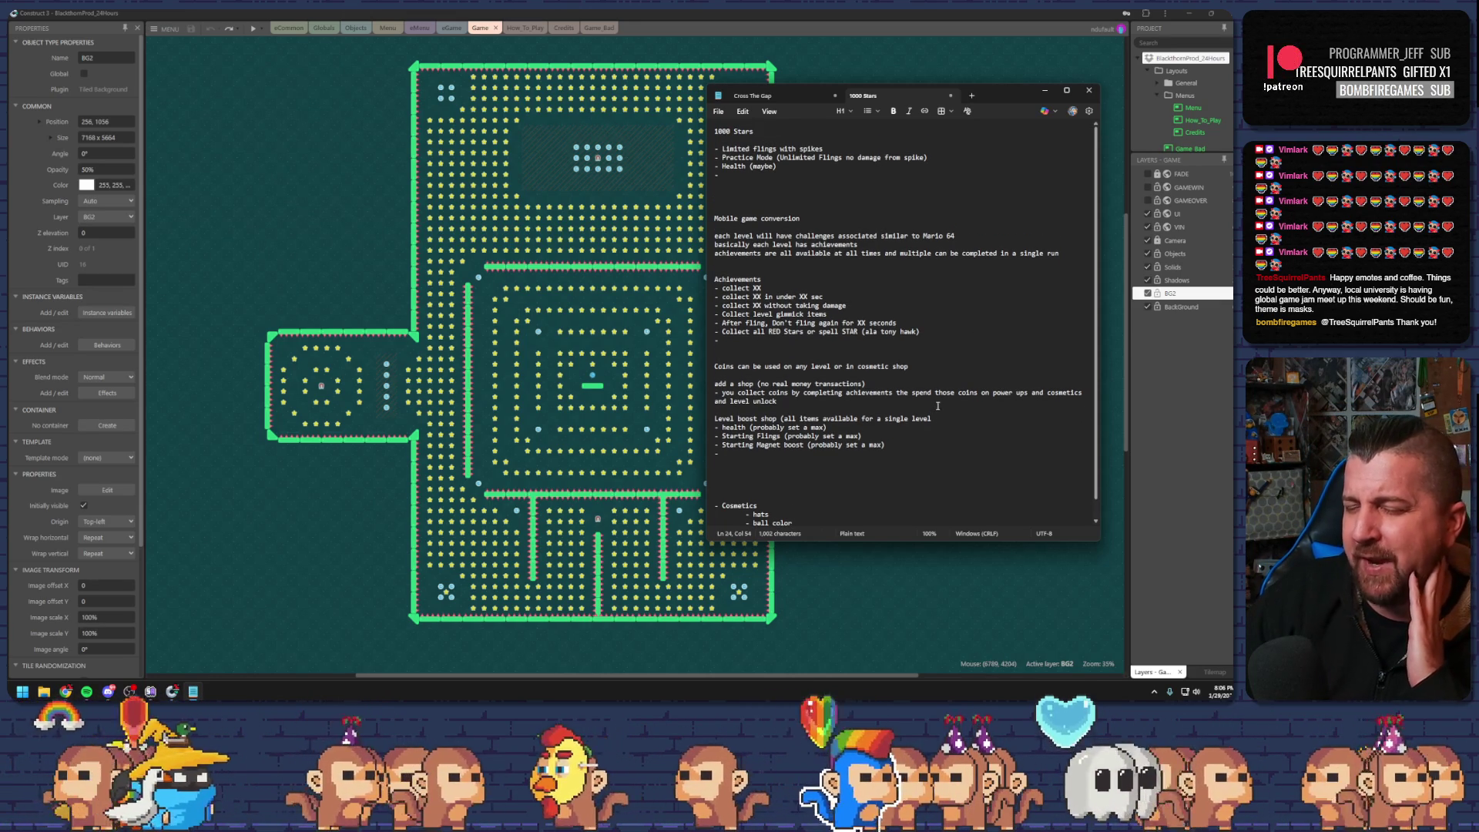
scroll(926, 387, "down", 1)
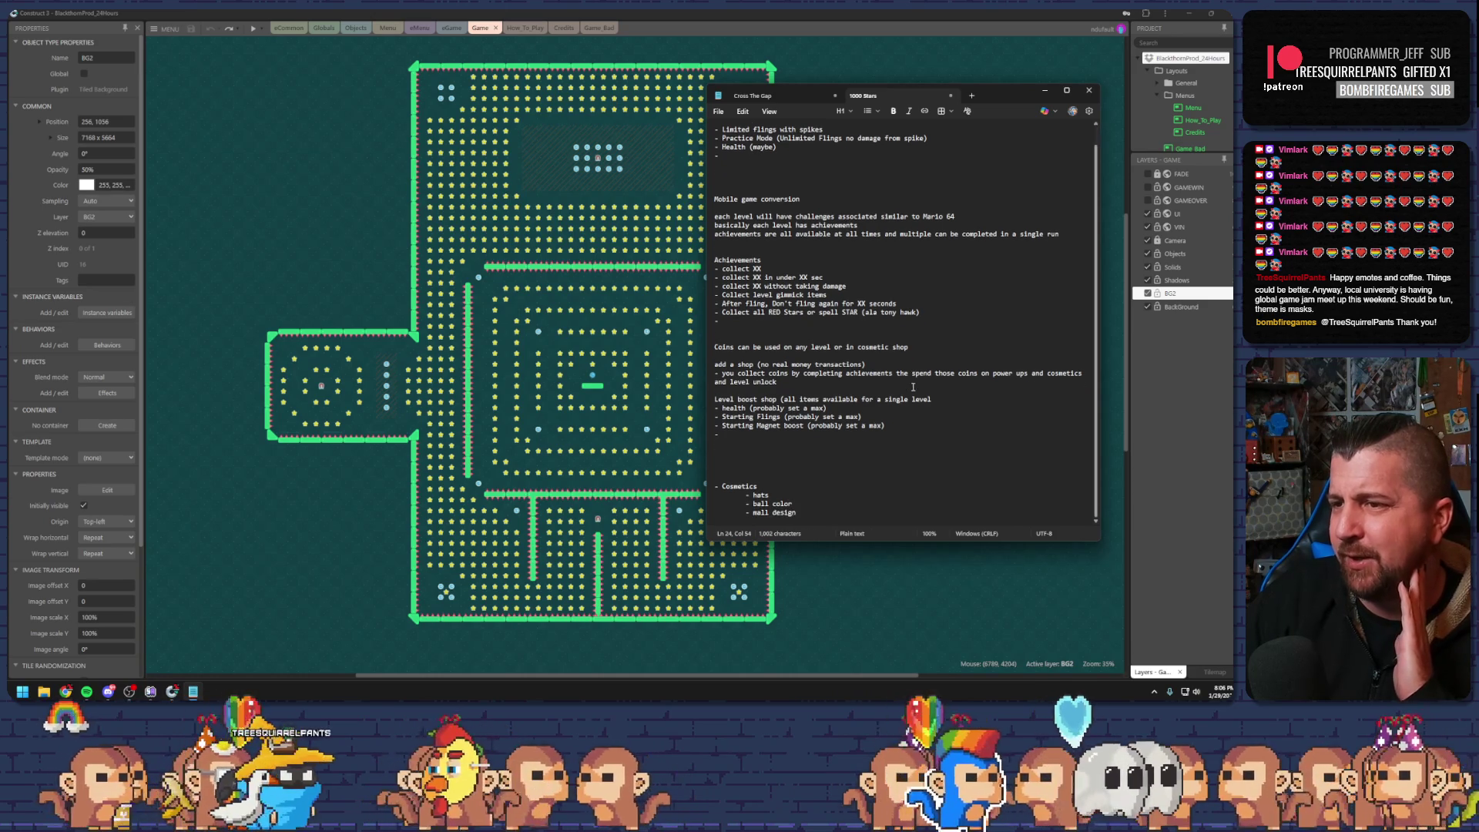
scroll(912, 386, "up", 1)
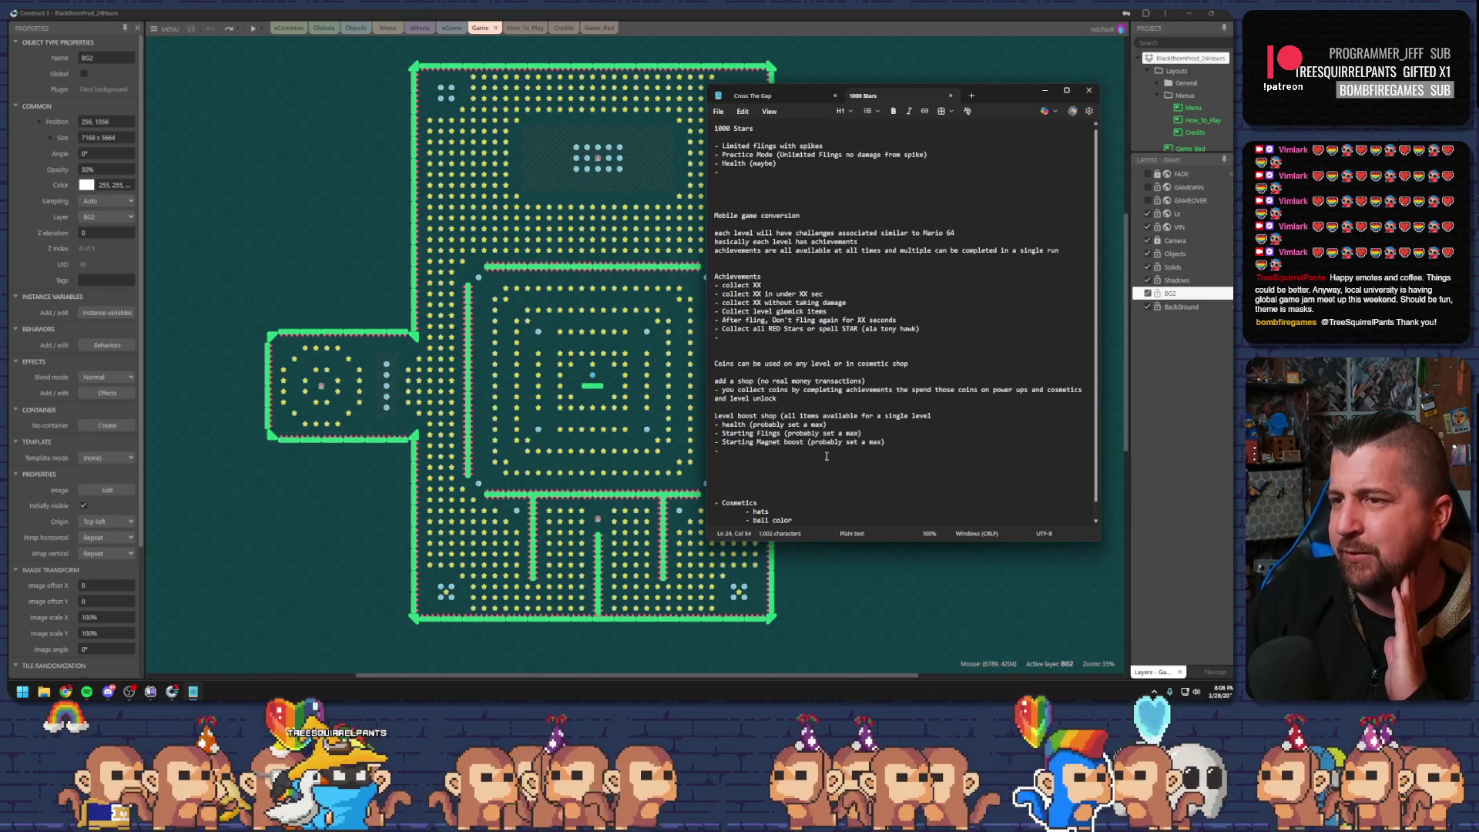
Delete the blank line above Cosmetics, then bring the Construct 3 maze back to front
left_click(756, 481)
key("BackSpace")
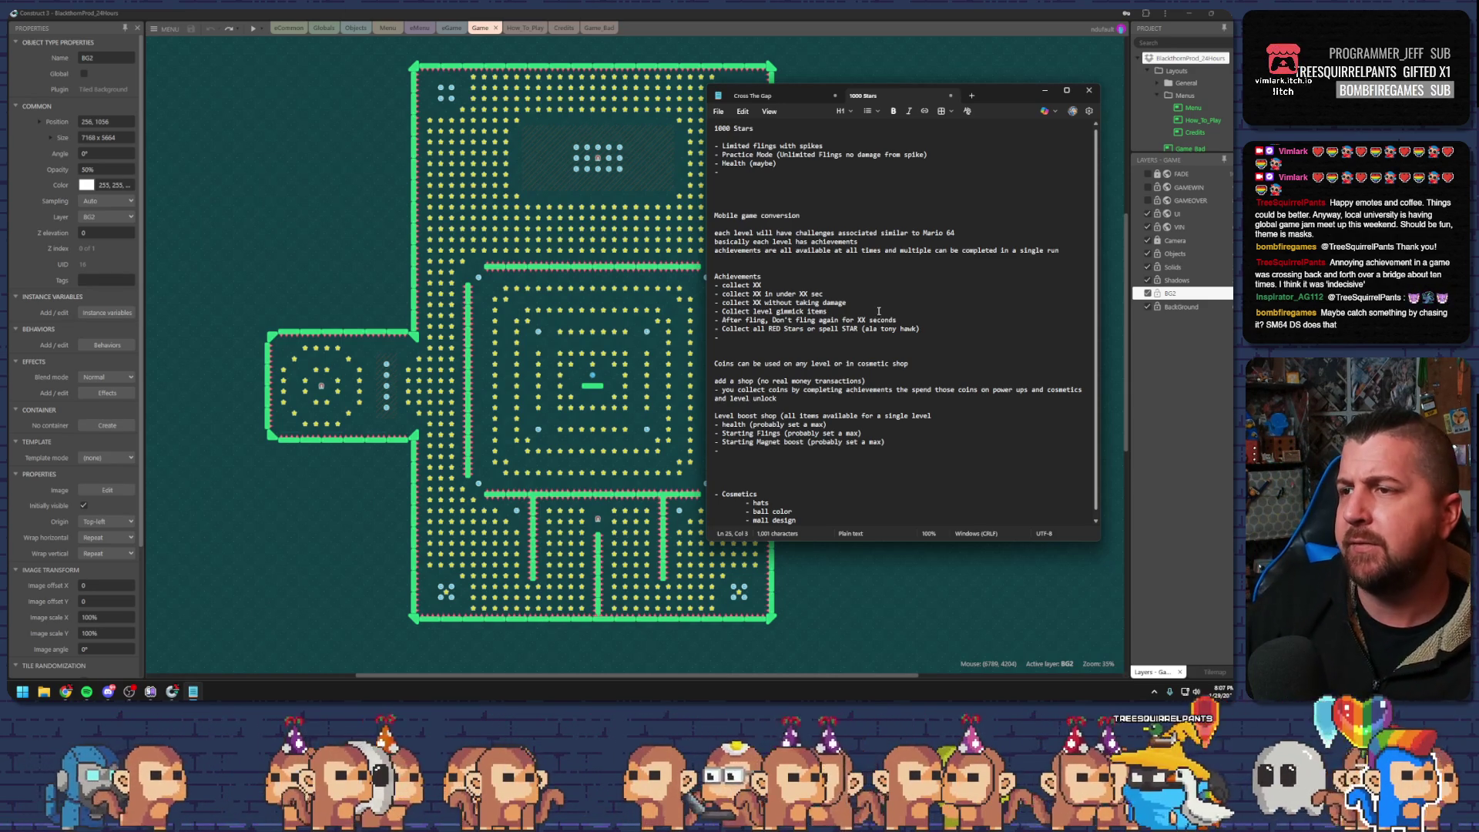
left_click(553, 319)
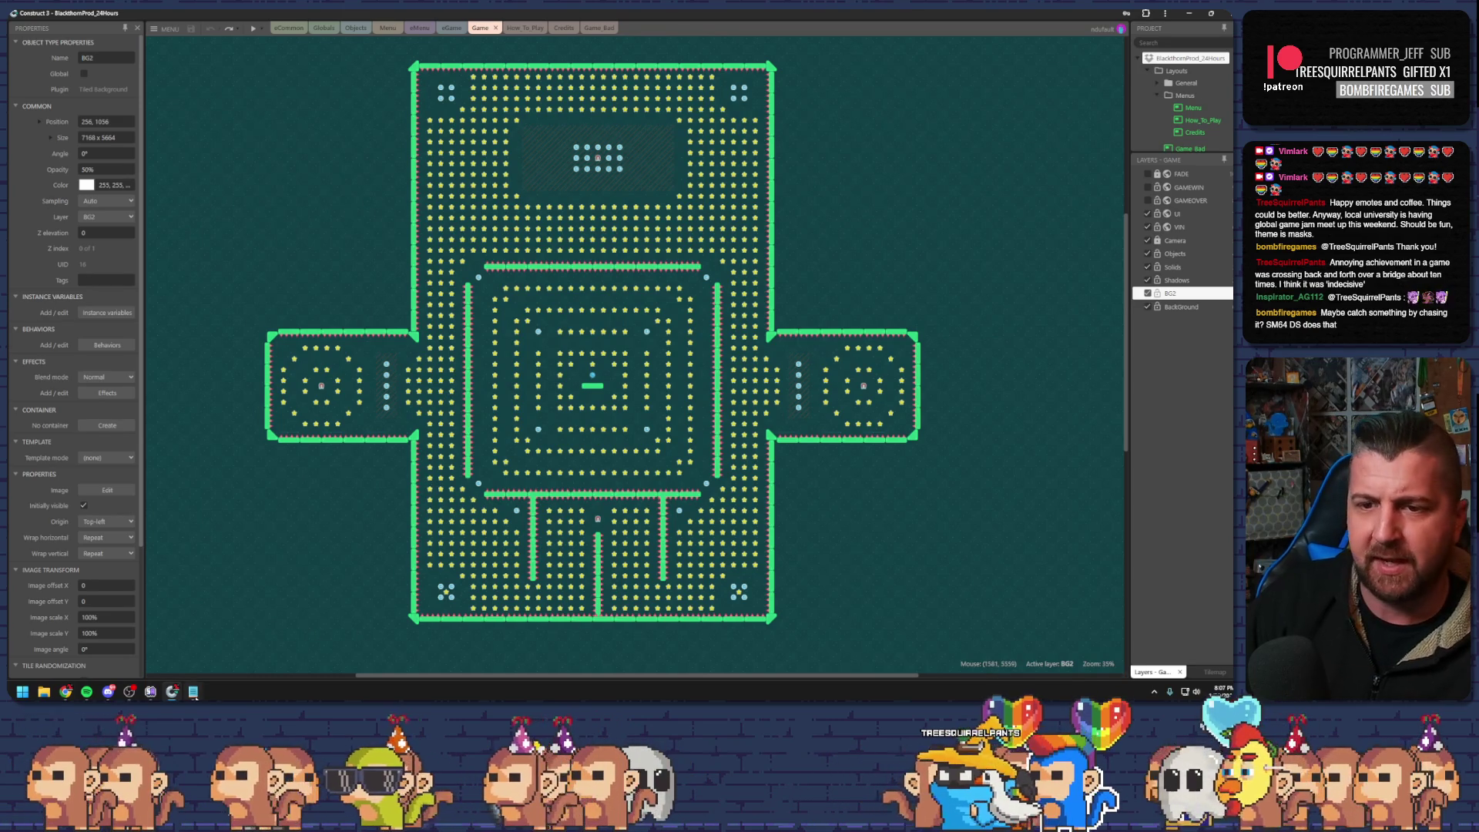
Reopen the notes and complete the achievement 'Die without collecting a start'
left_click(192, 691)
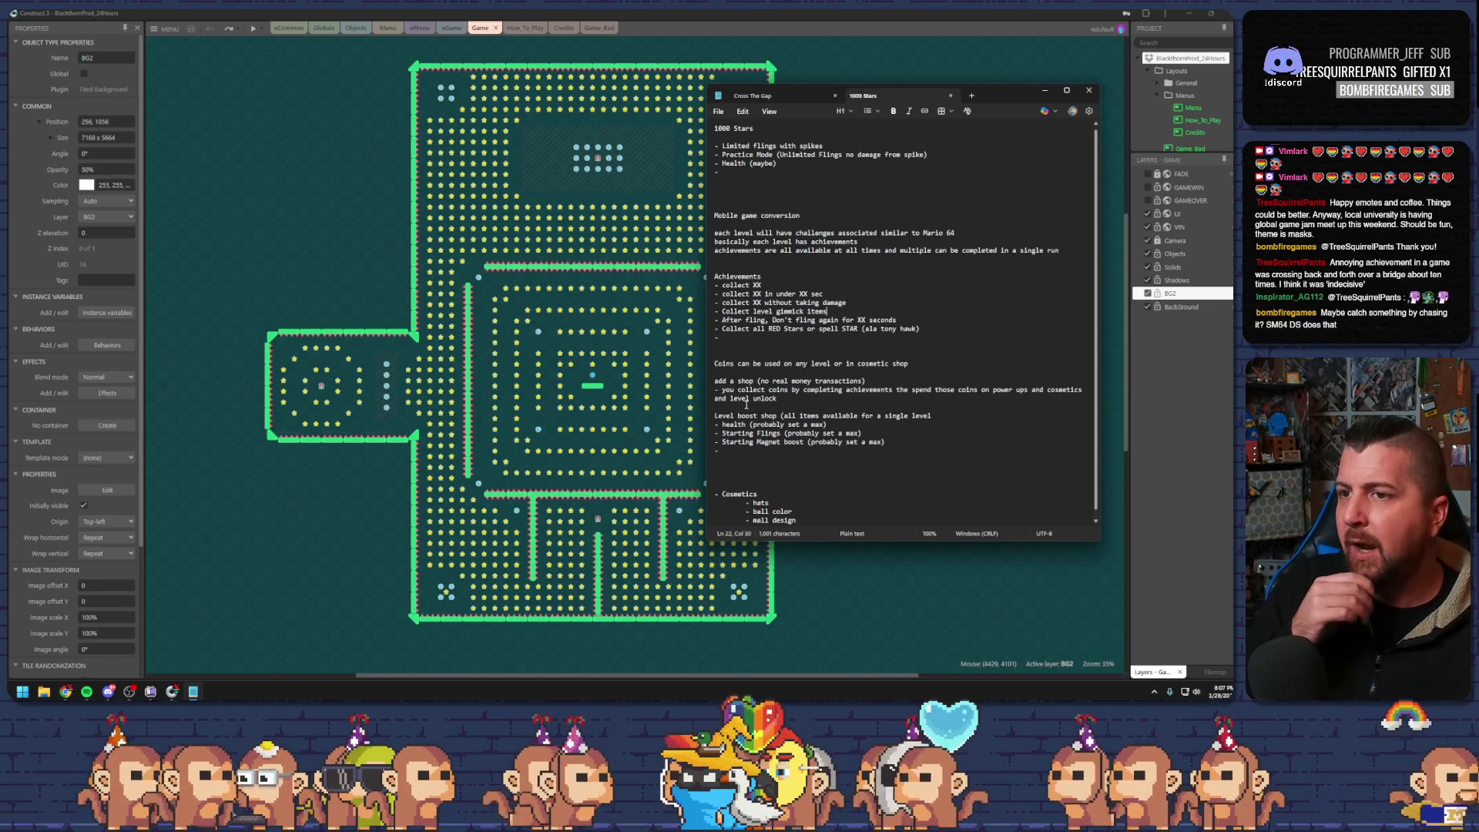
left_click(823, 339)
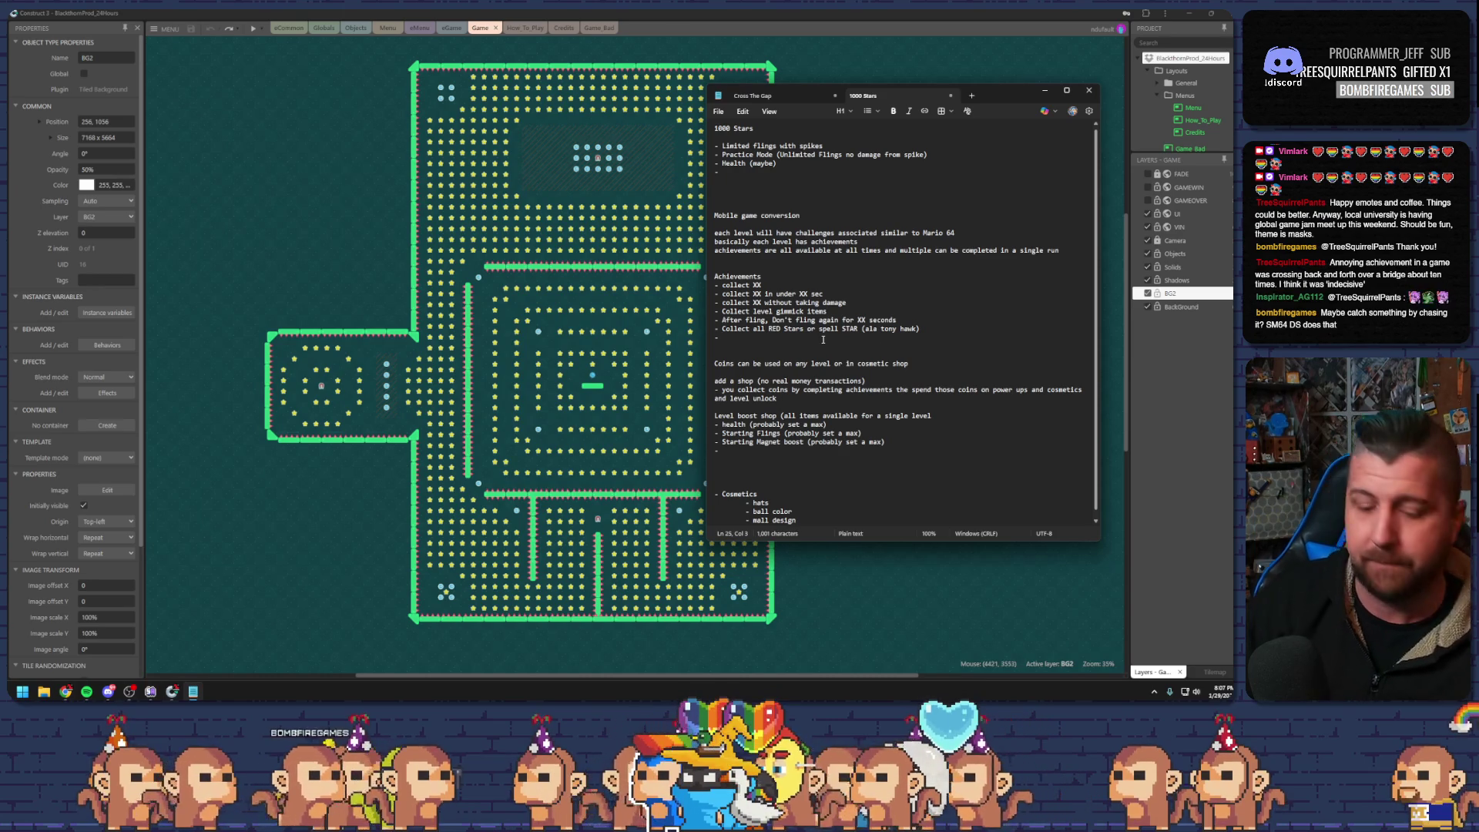
type("Die wit")
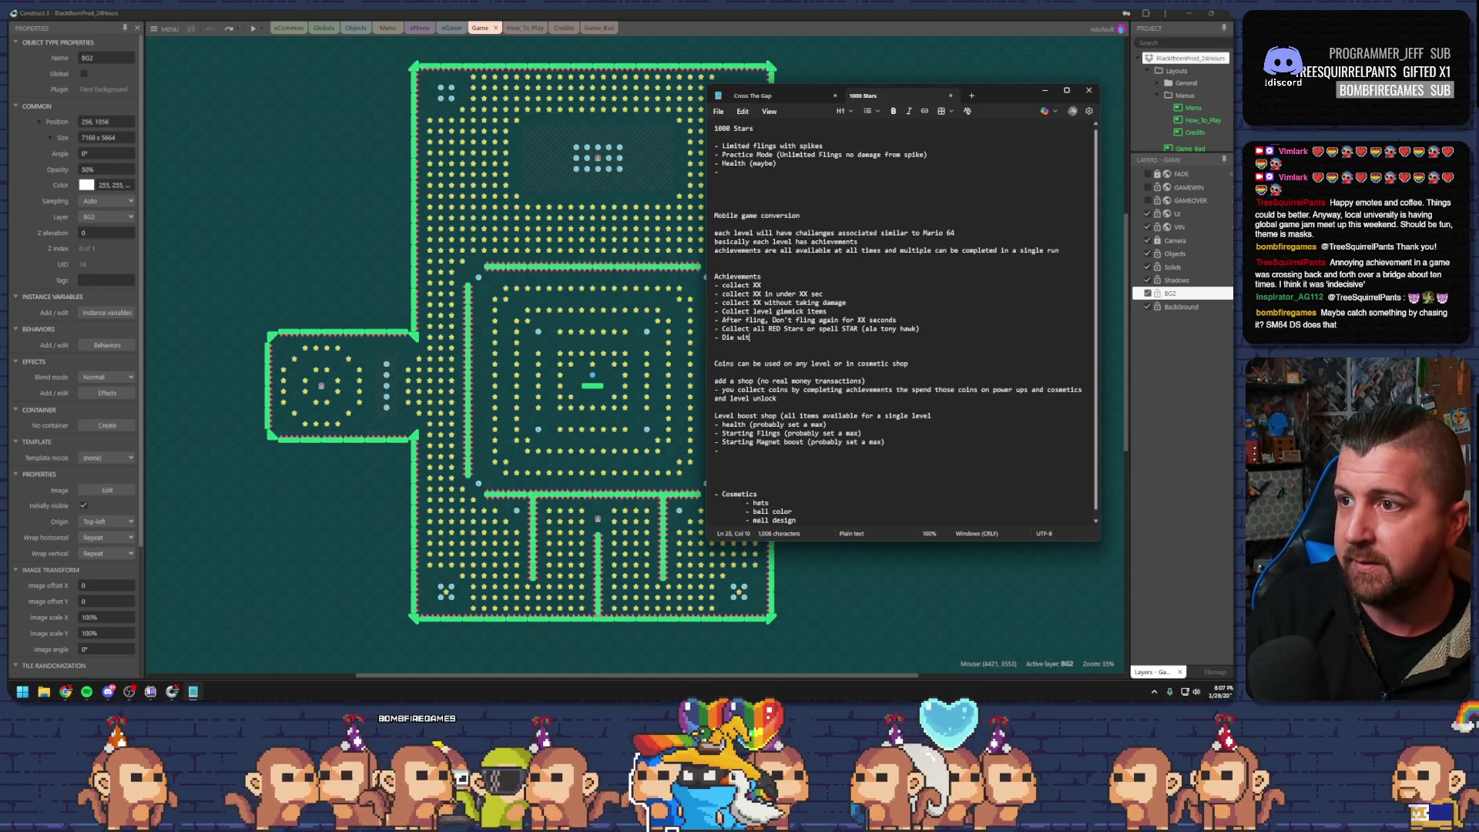
type("hout col")
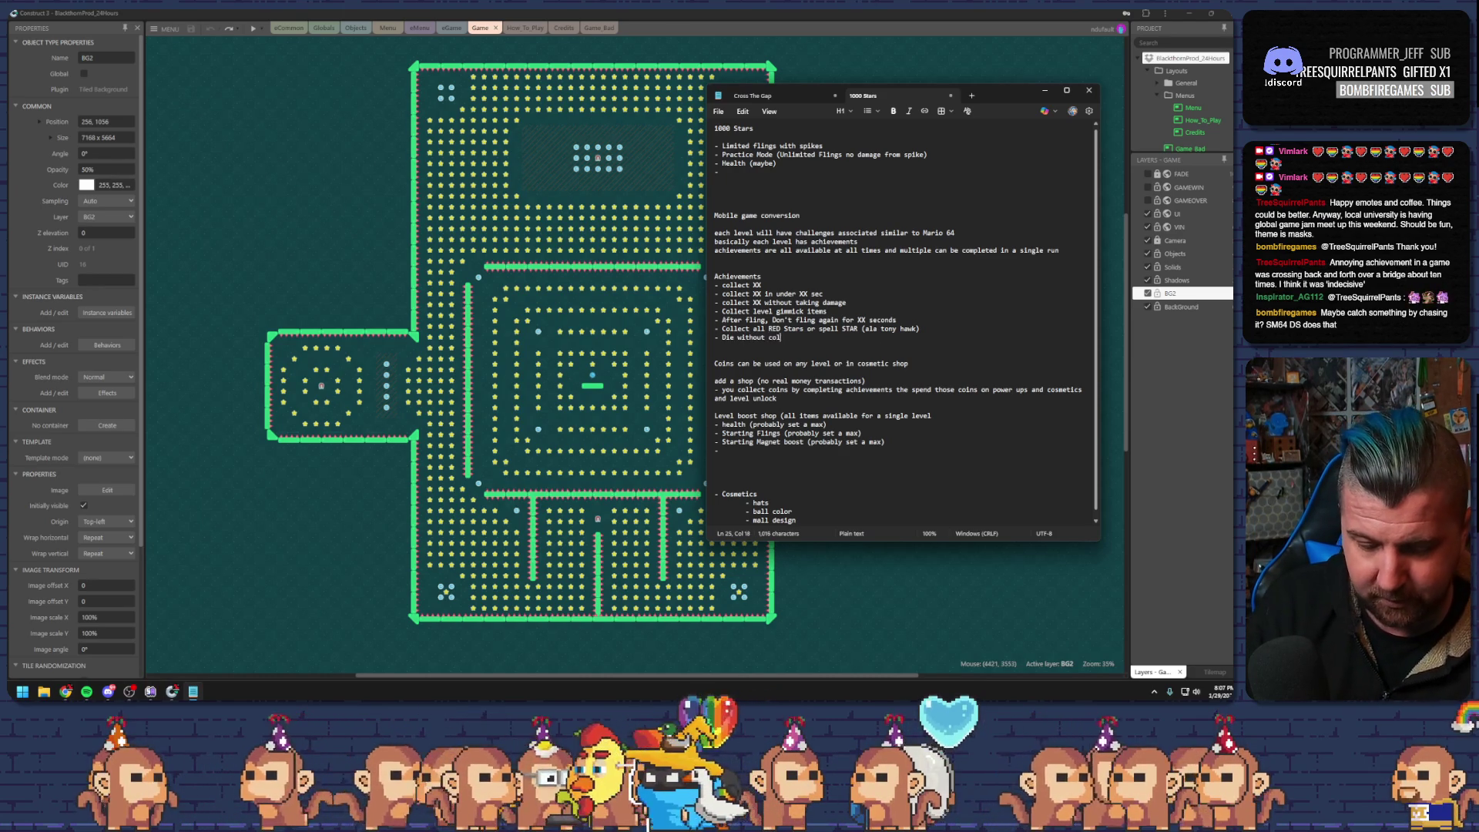
type("lecting a start")
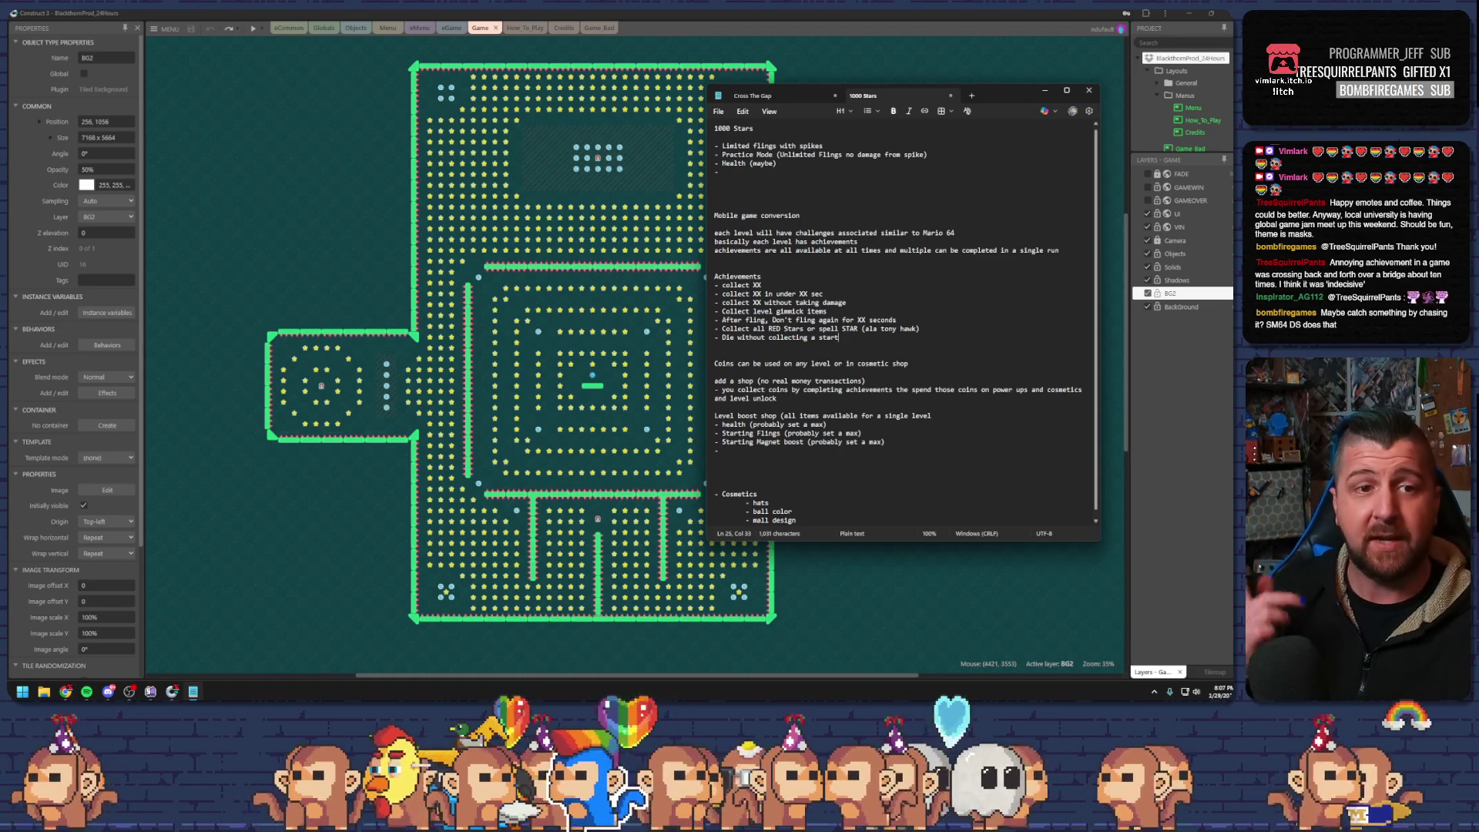
Add the achievement 'Catch the moving object (like the dog in mario 64)' on a new bullet
key("Return")
type("-")
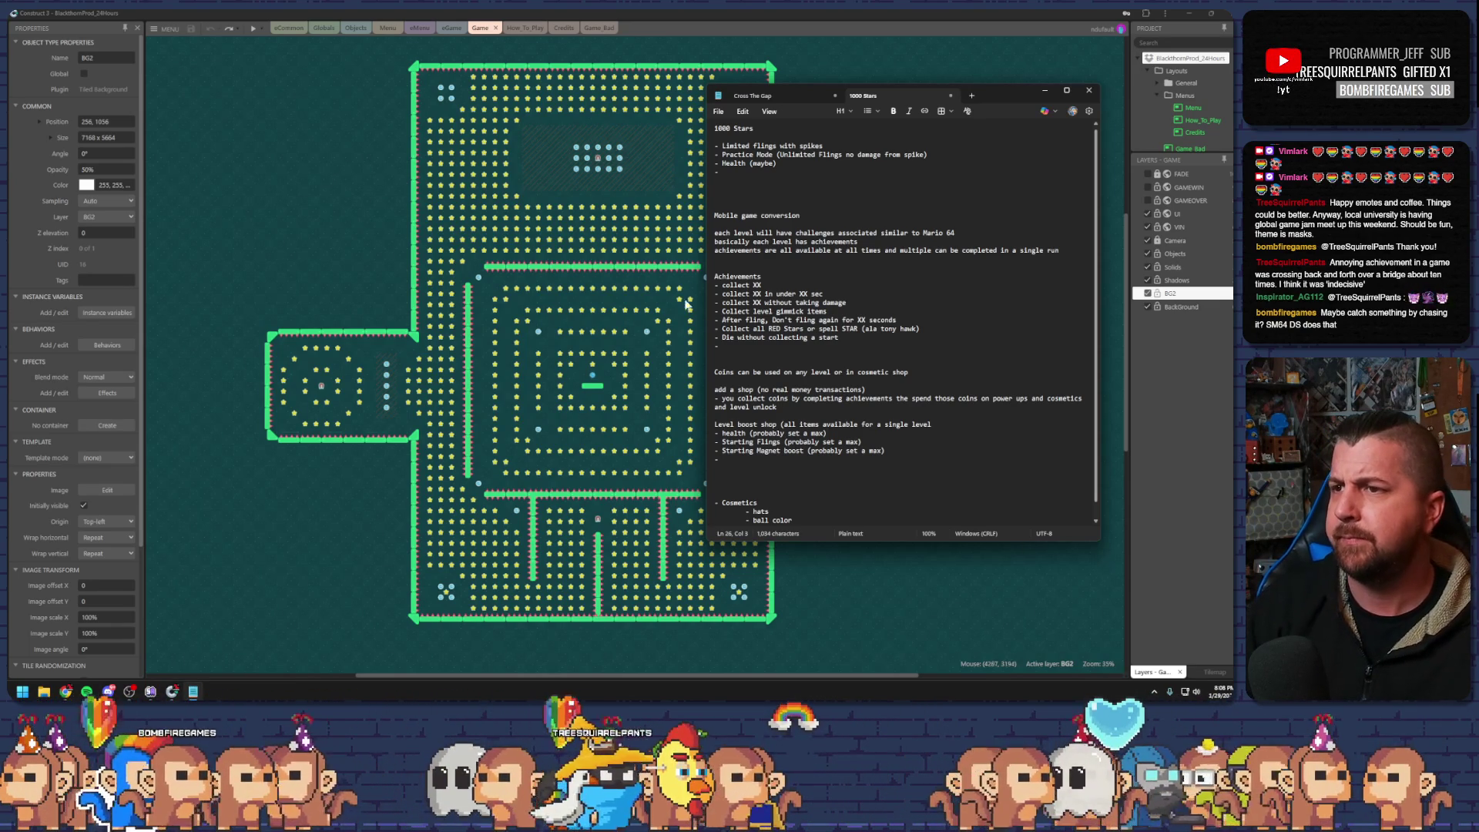
type("C")
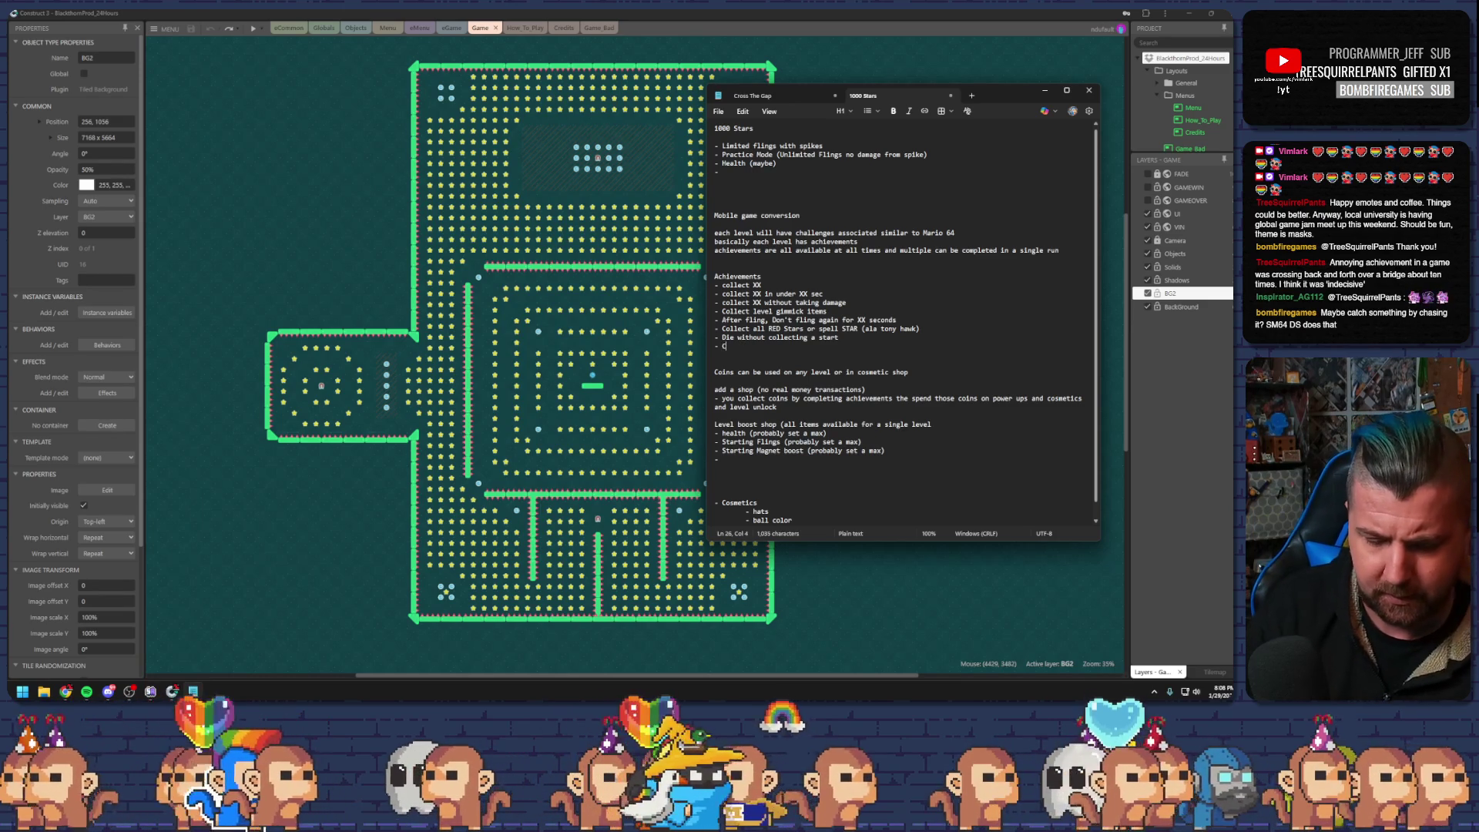
type("atch the object")
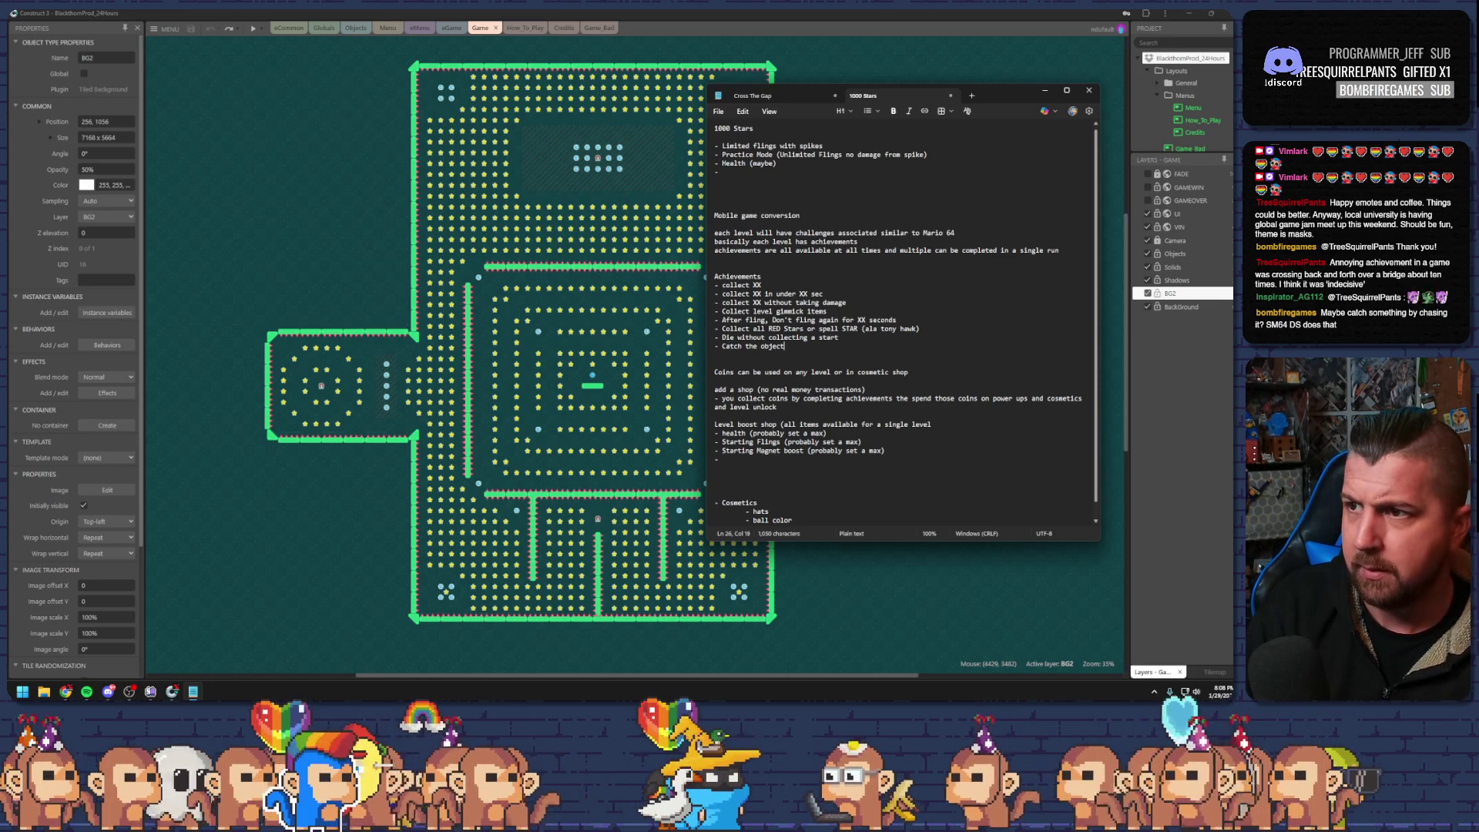
key("BackSpace")
key("BackSpace")
key("BackSpace")
type("moving")
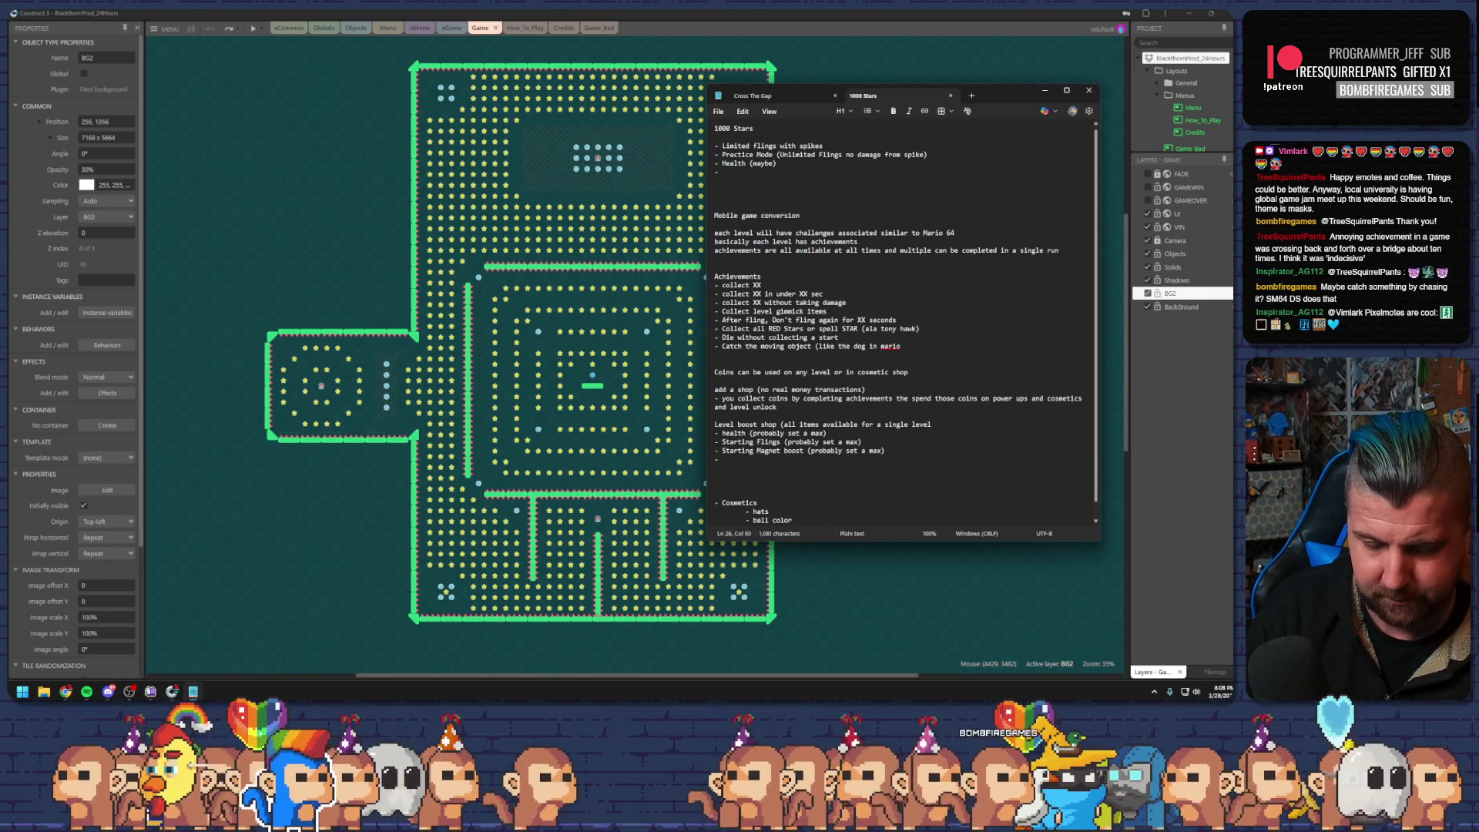
type(")")
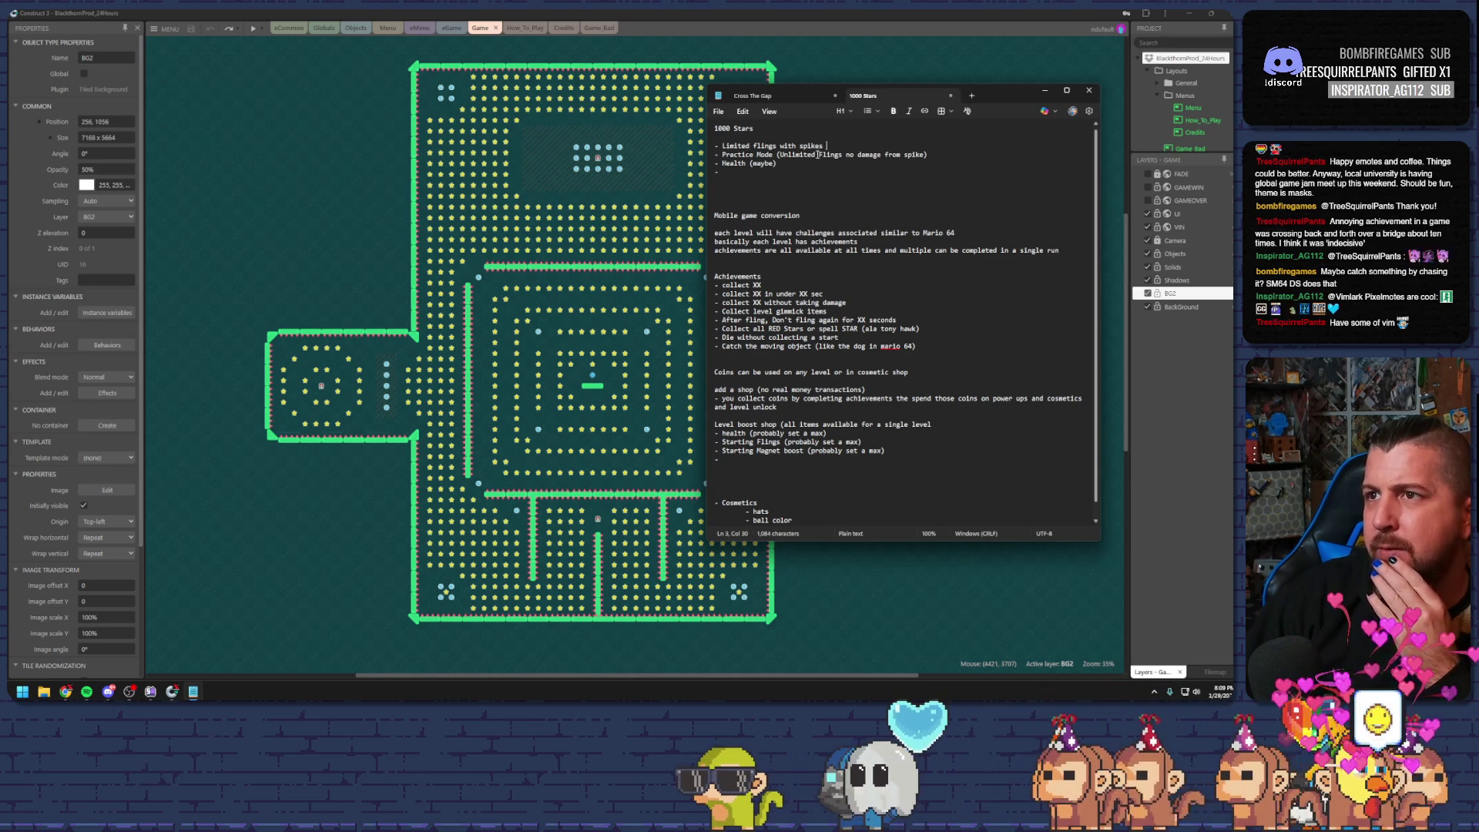
Remove the 'Practice Mode (Unlimited Flings no damage from spike)' line from the feature list
left_click(916, 155)
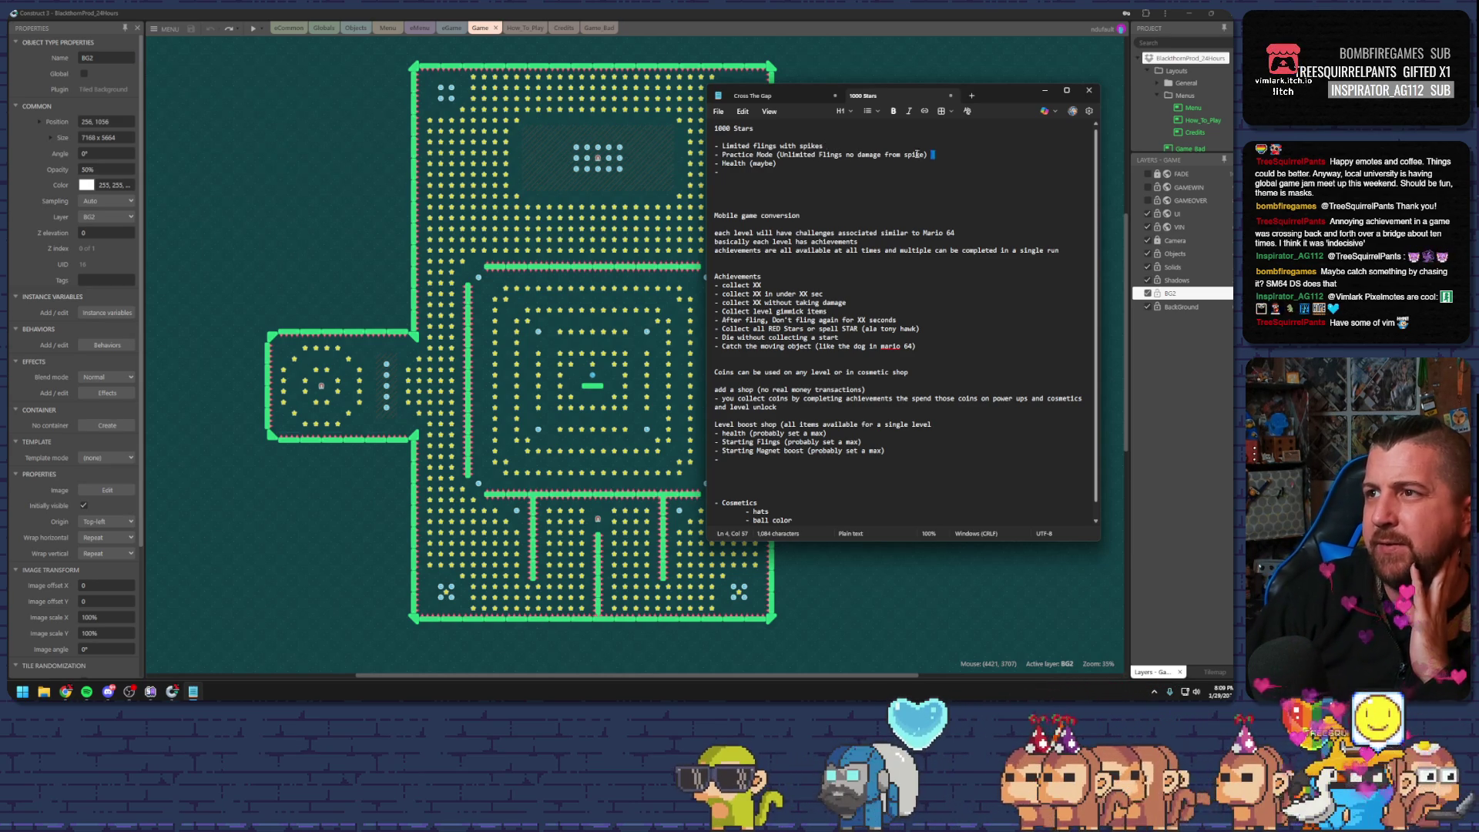
left_click_drag(917, 155, 680, 155)
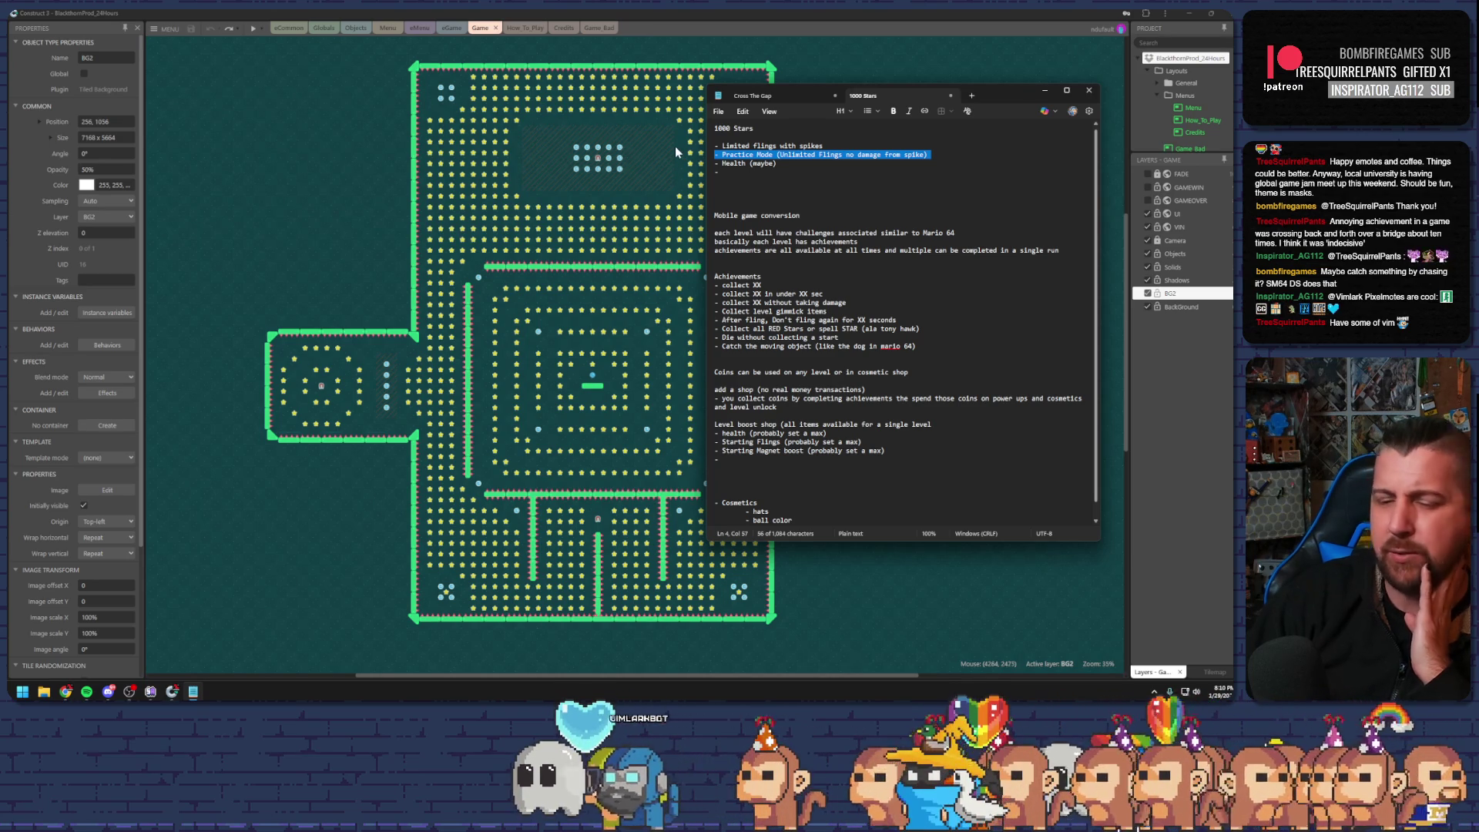
key("BackSpace")
key("BackSpace")
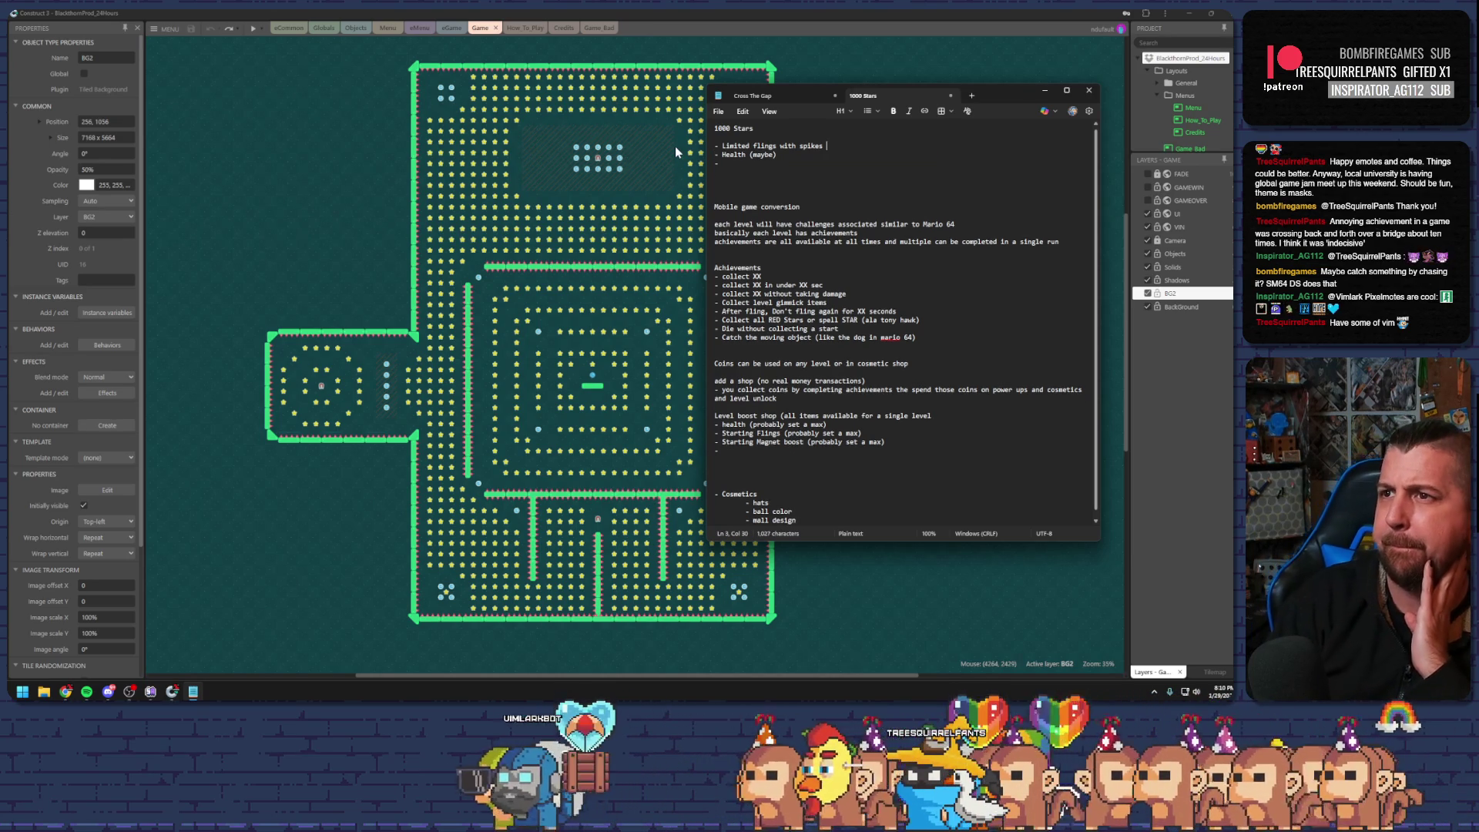
left_click(731, 164)
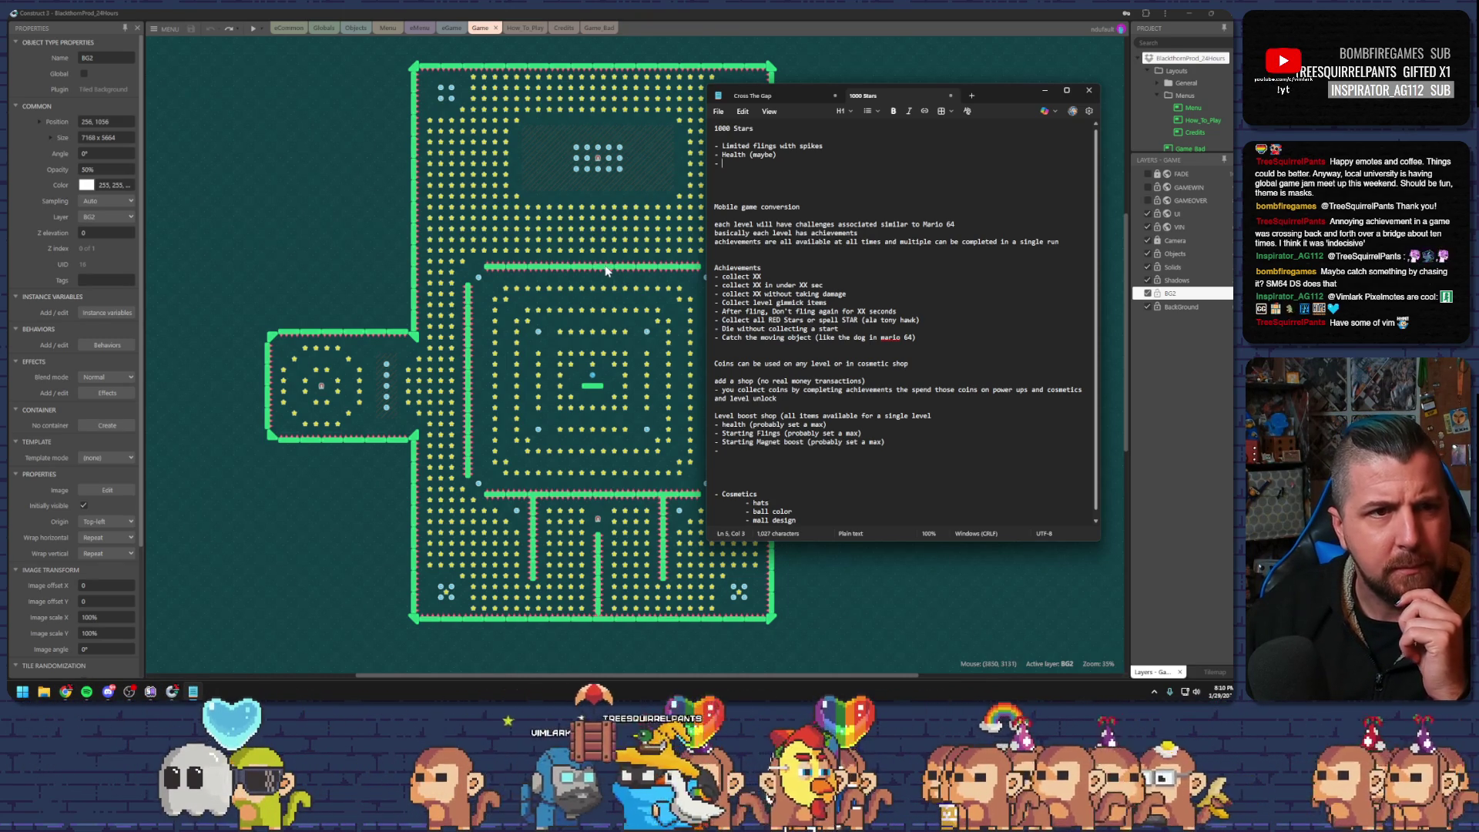
left_click(791, 156)
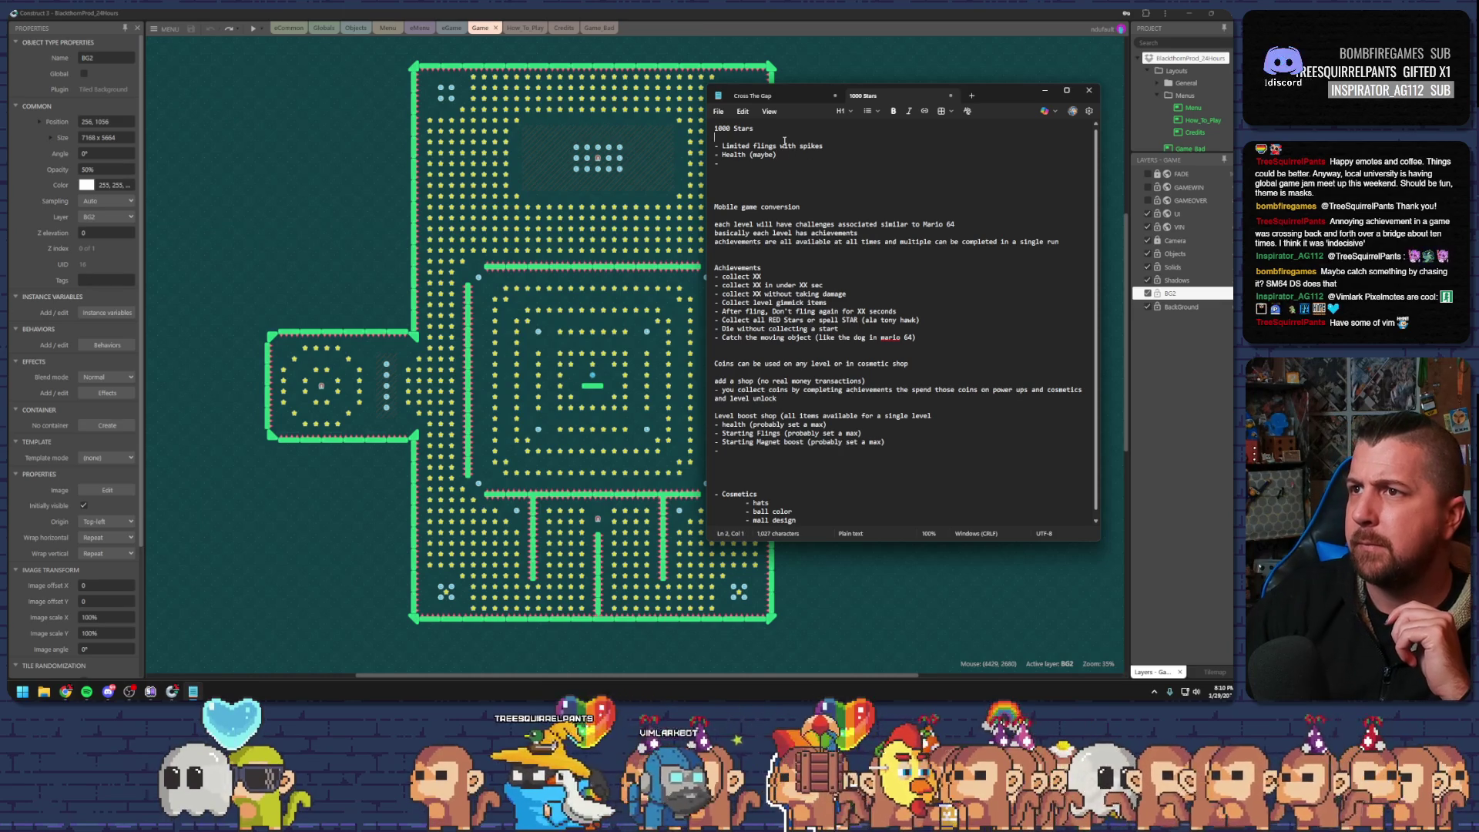
left_click(843, 145)
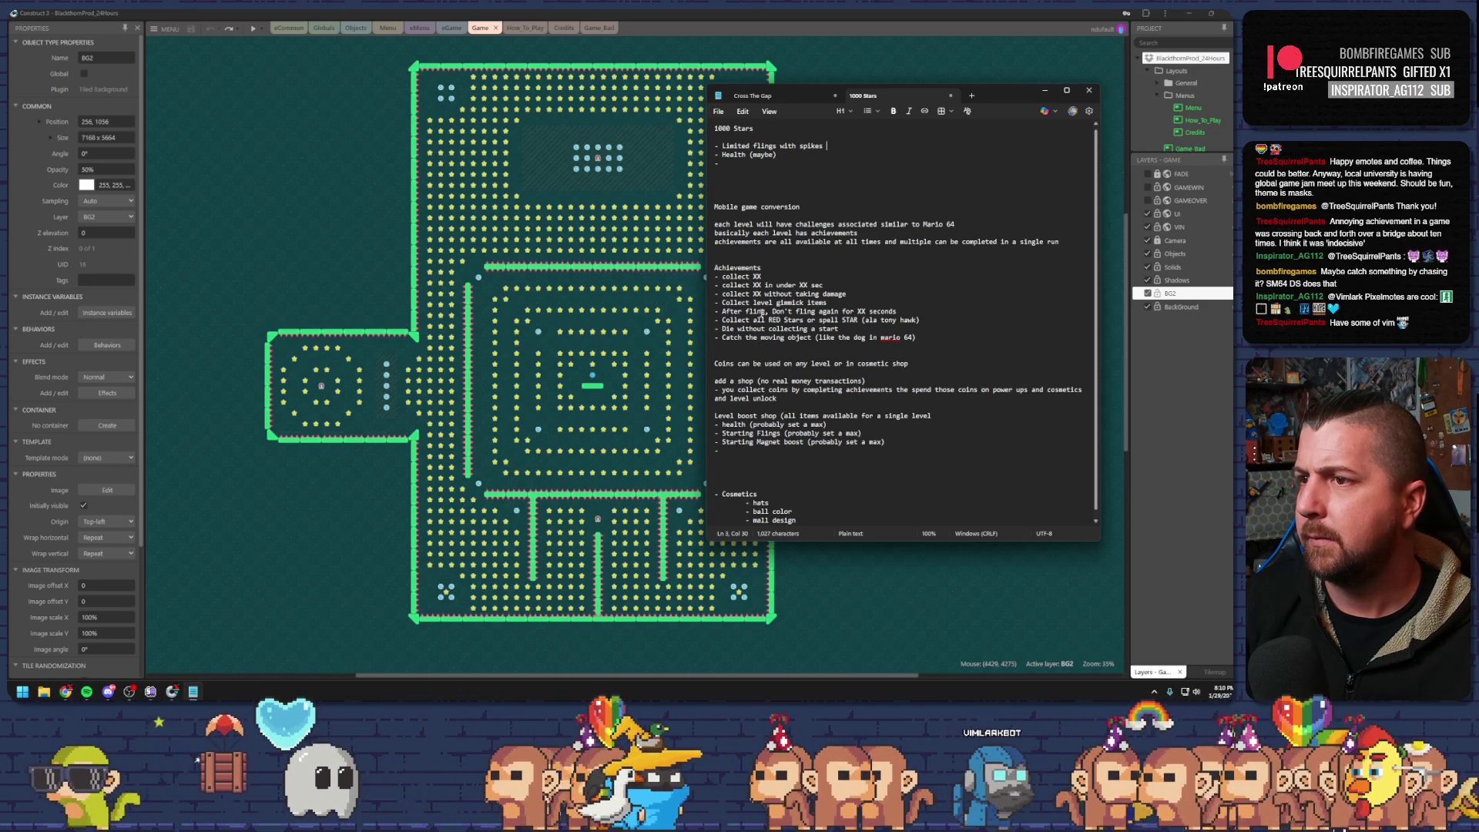
Add a '- more' bullet below the 'Catch the moving object' achievement
left_click(768, 337)
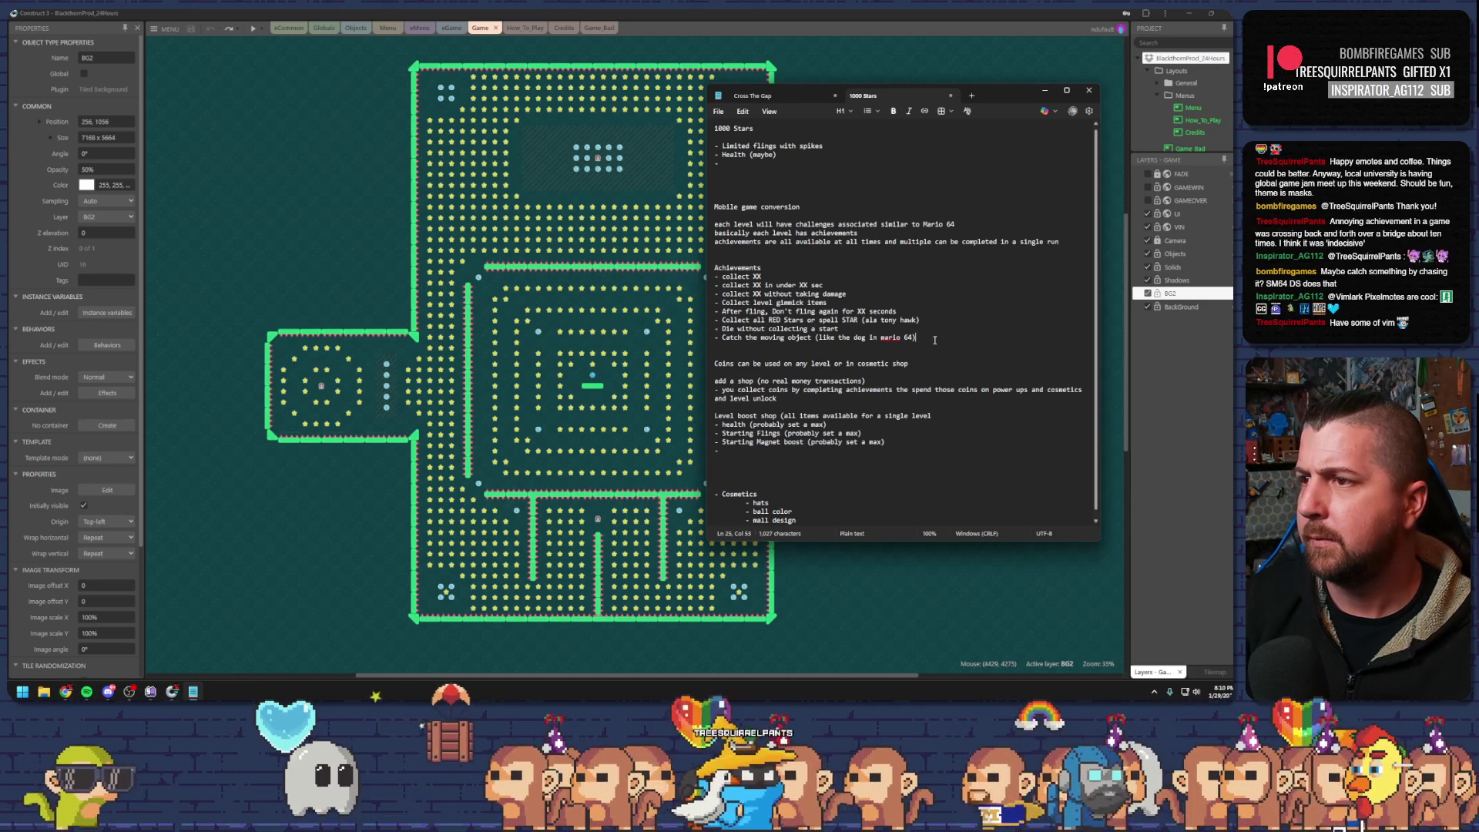
key("End")
key("Return")
type("-")
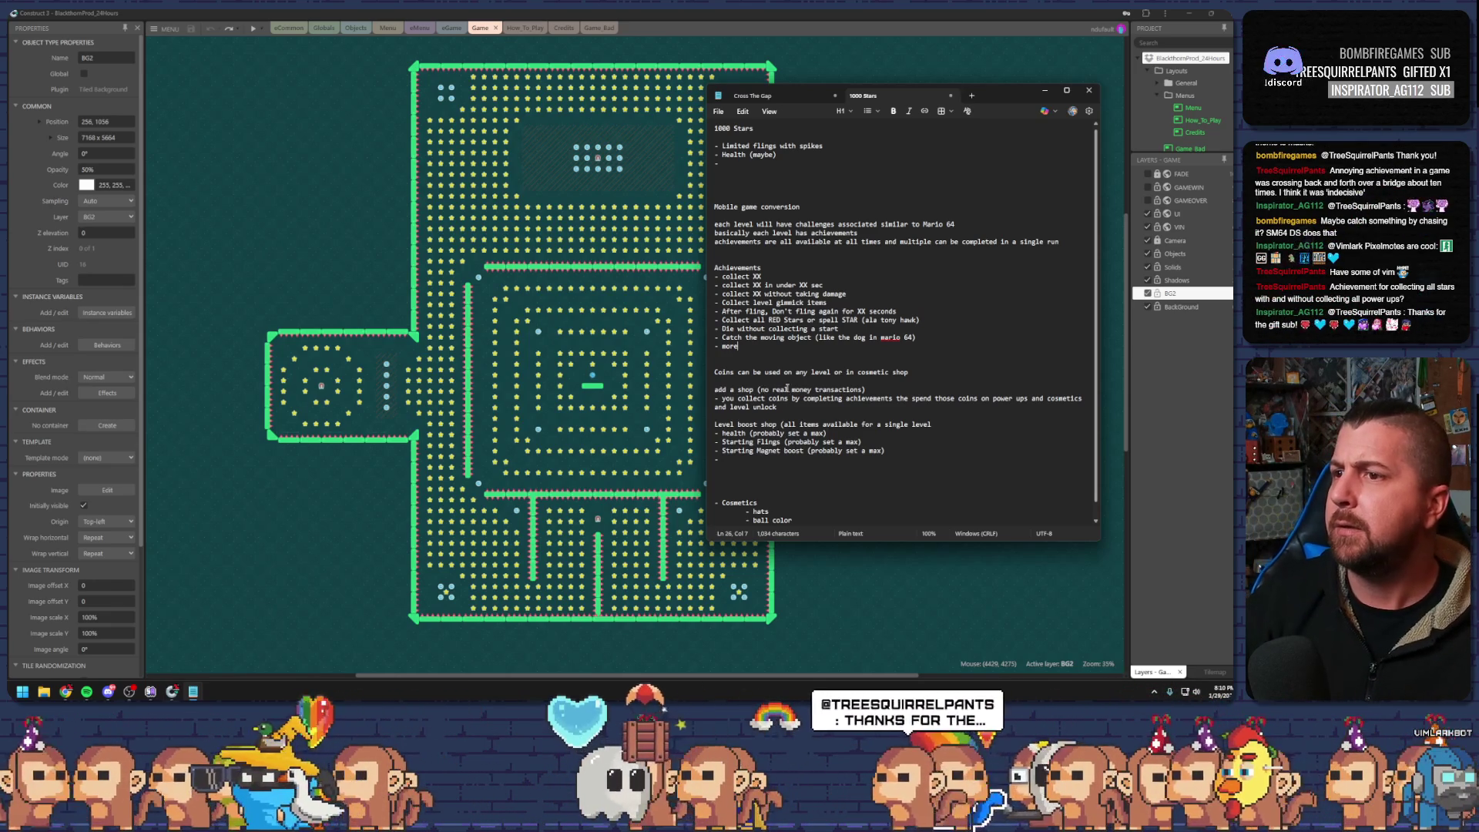
left_click(922, 340)
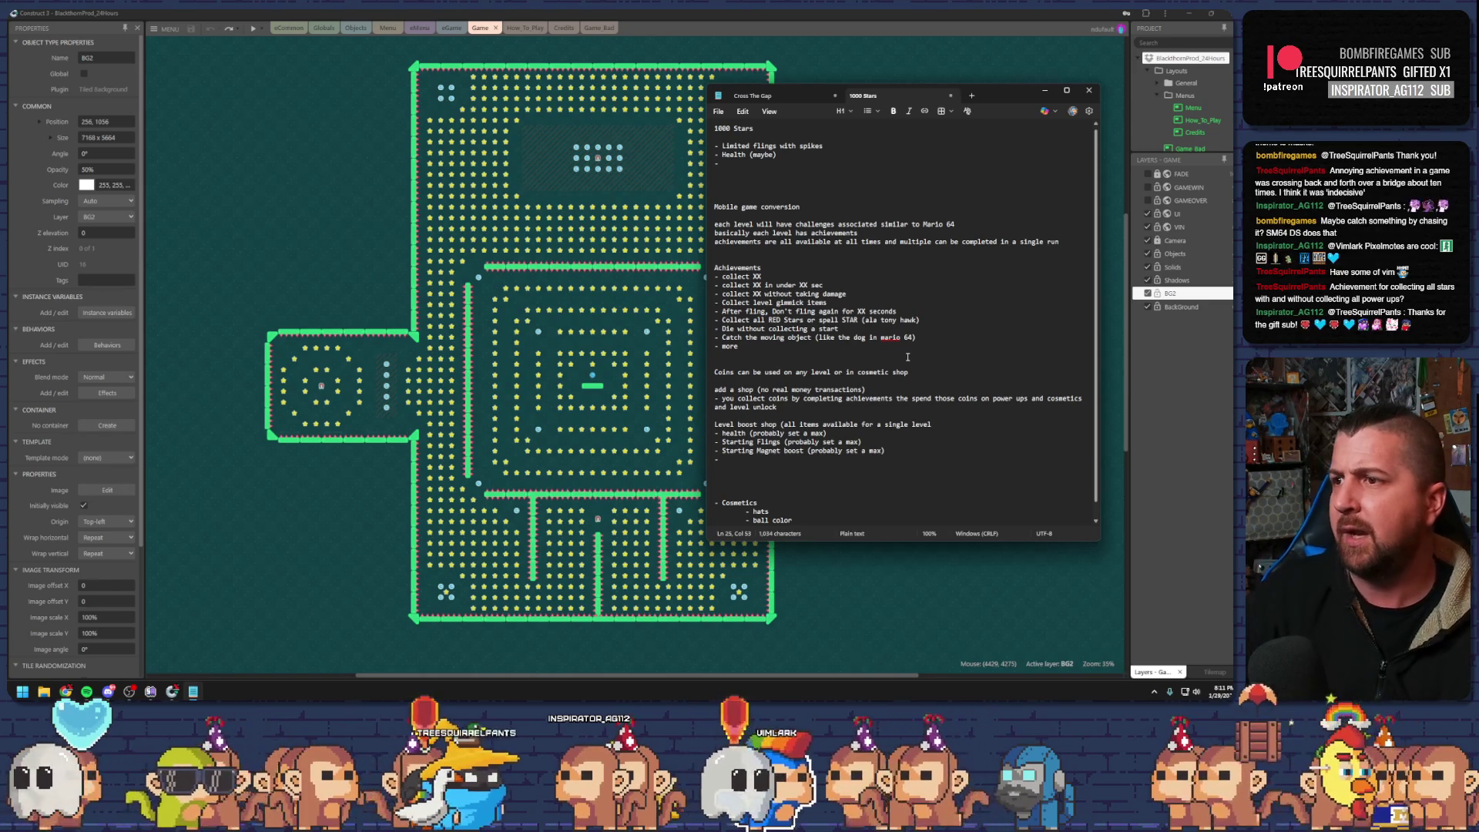
Type a new bullet '- Collect XX starts without collecting a power up' after the mario 64 line
key("Return")
type("-")
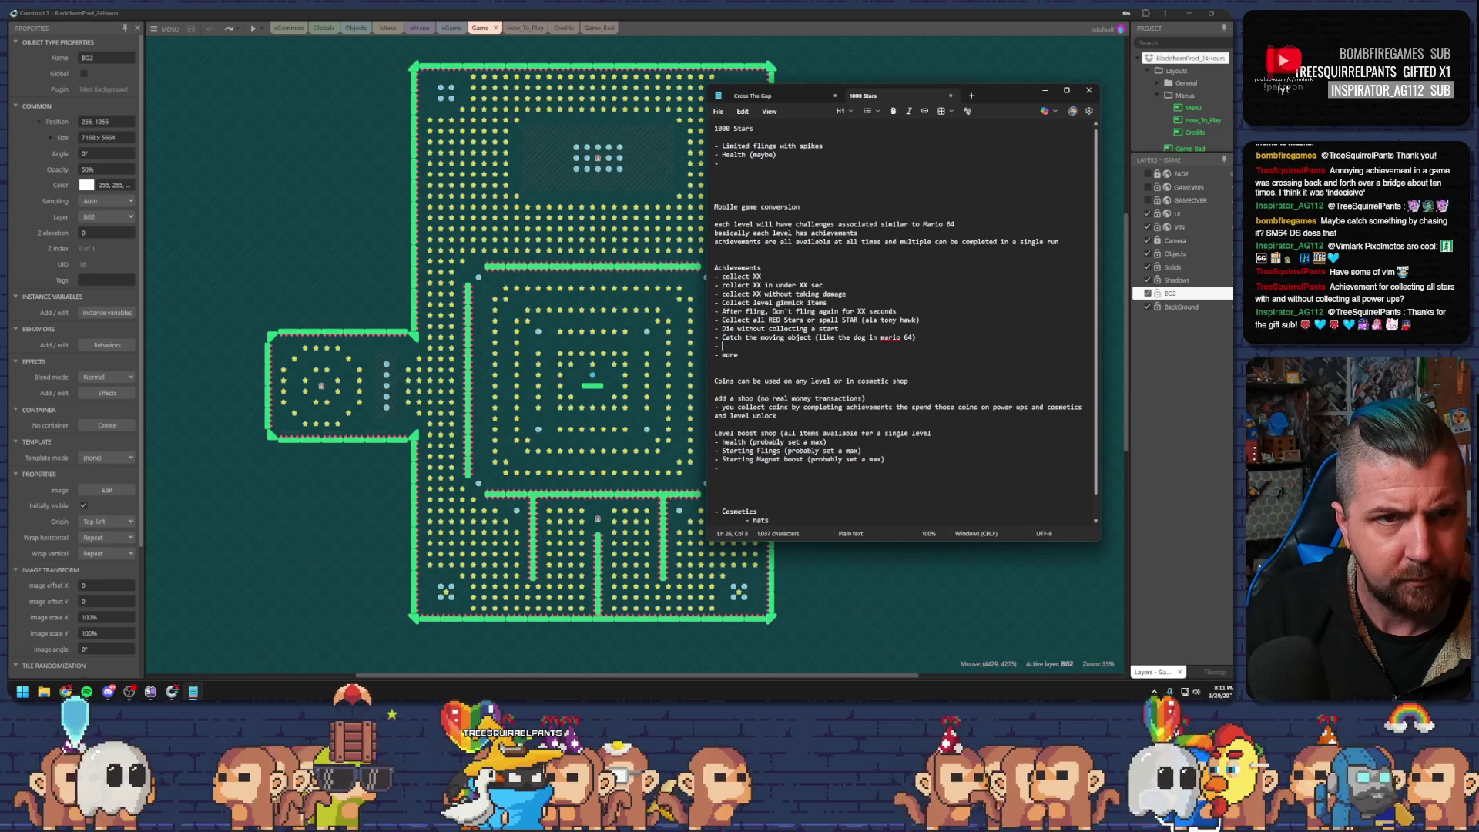
type("ol")
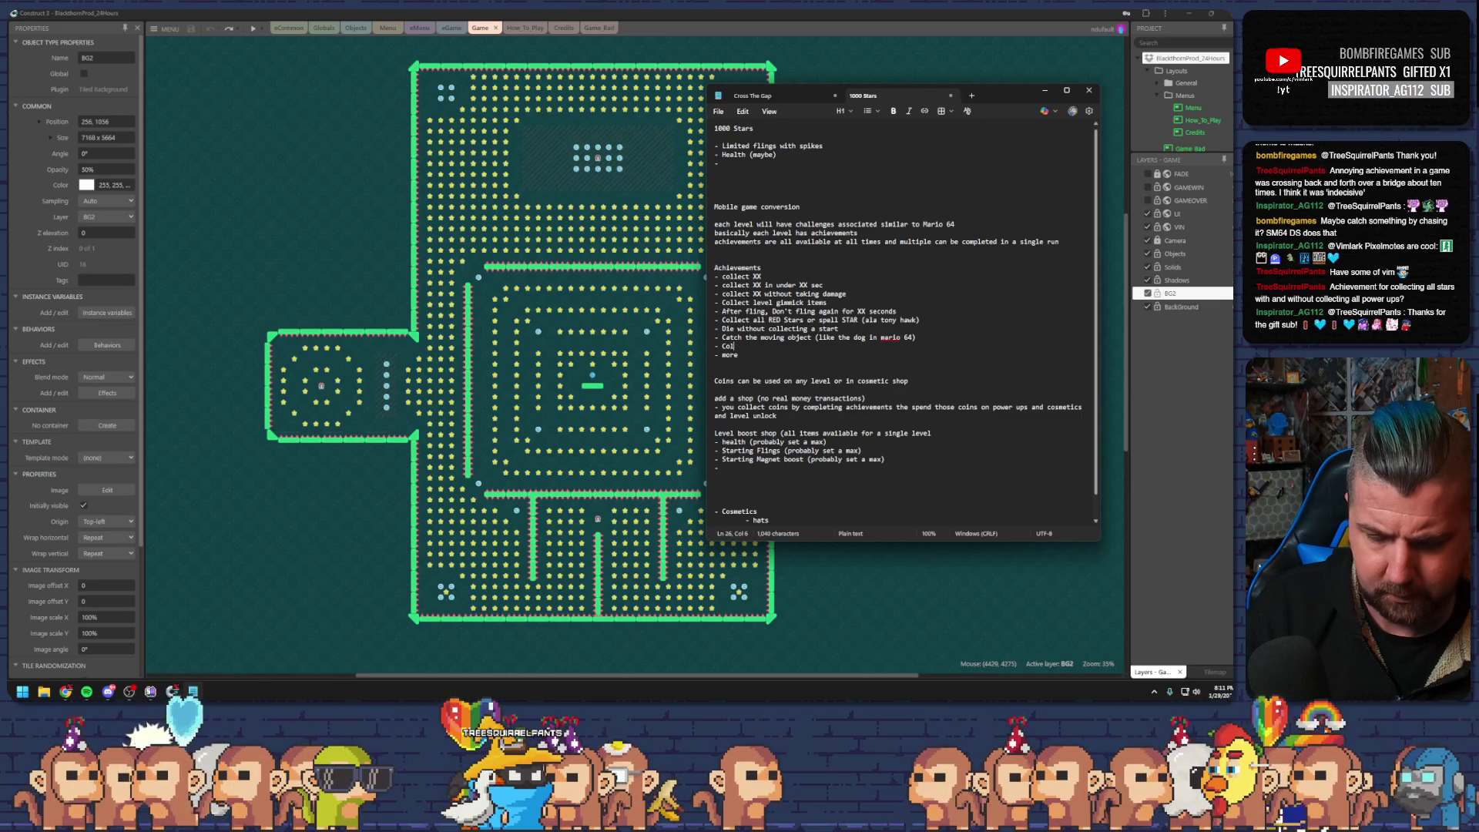
type("lect XX st")
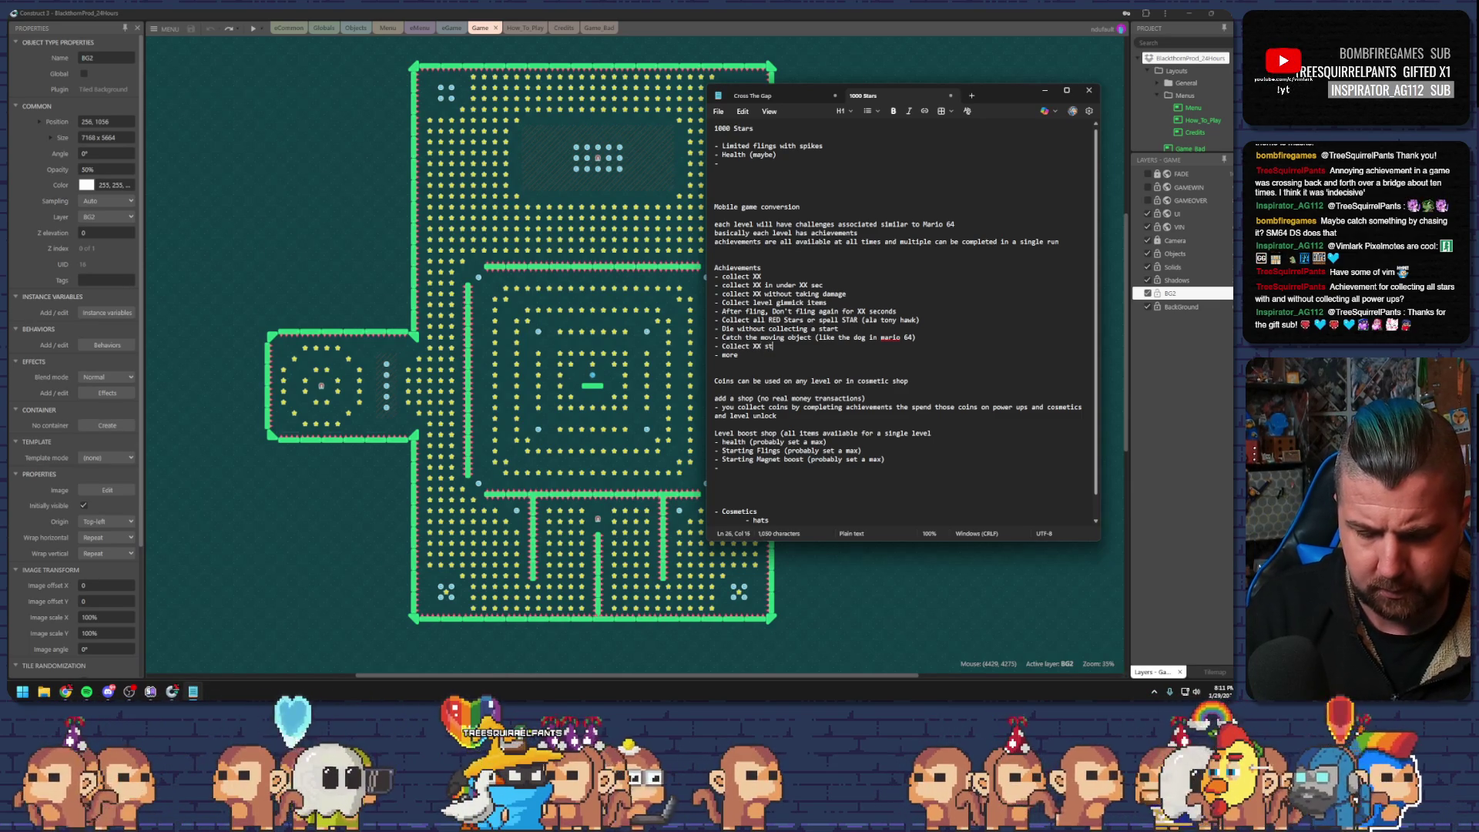
type("arts without co")
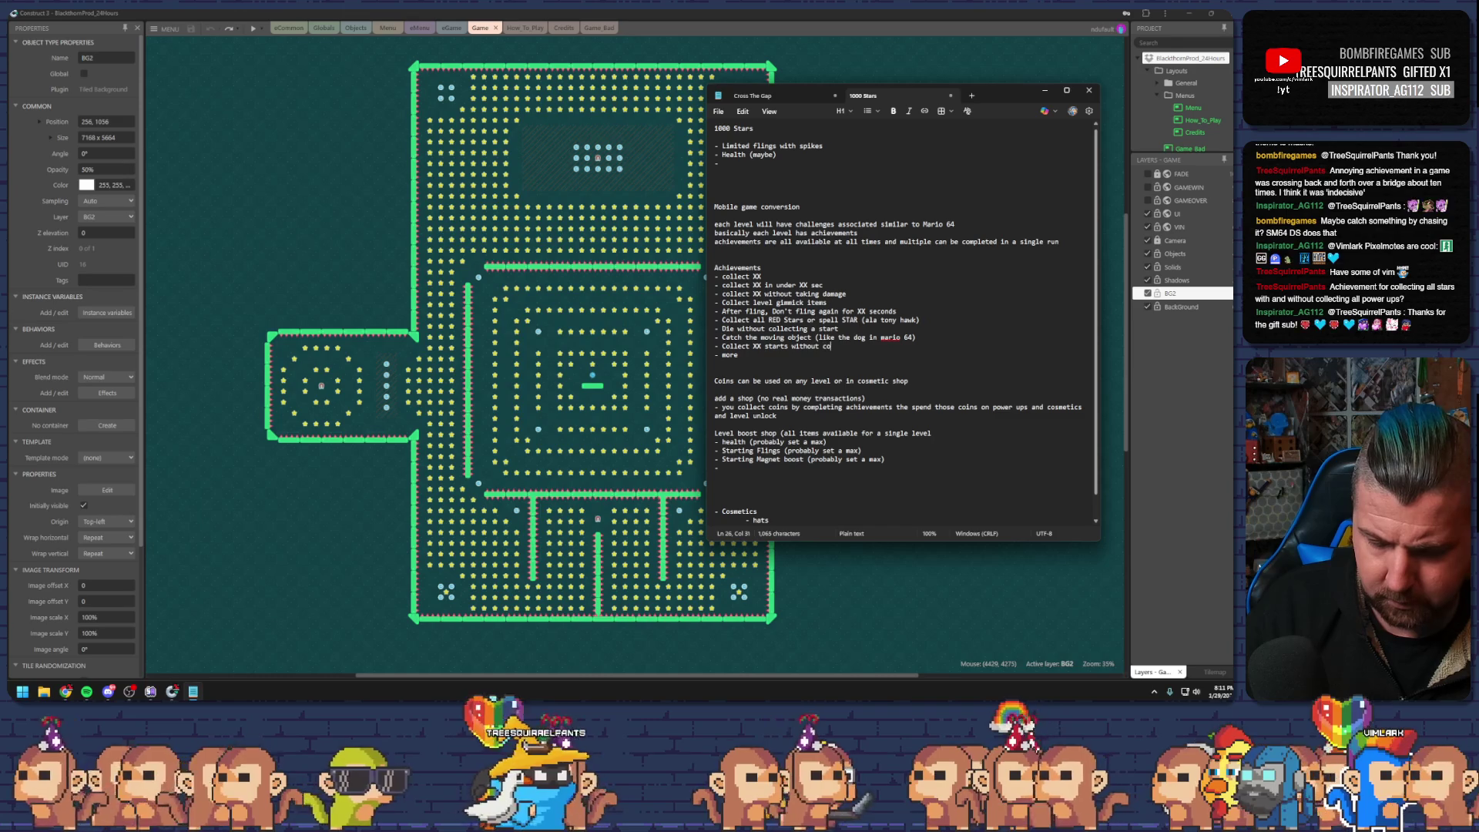
type("llecting a power")
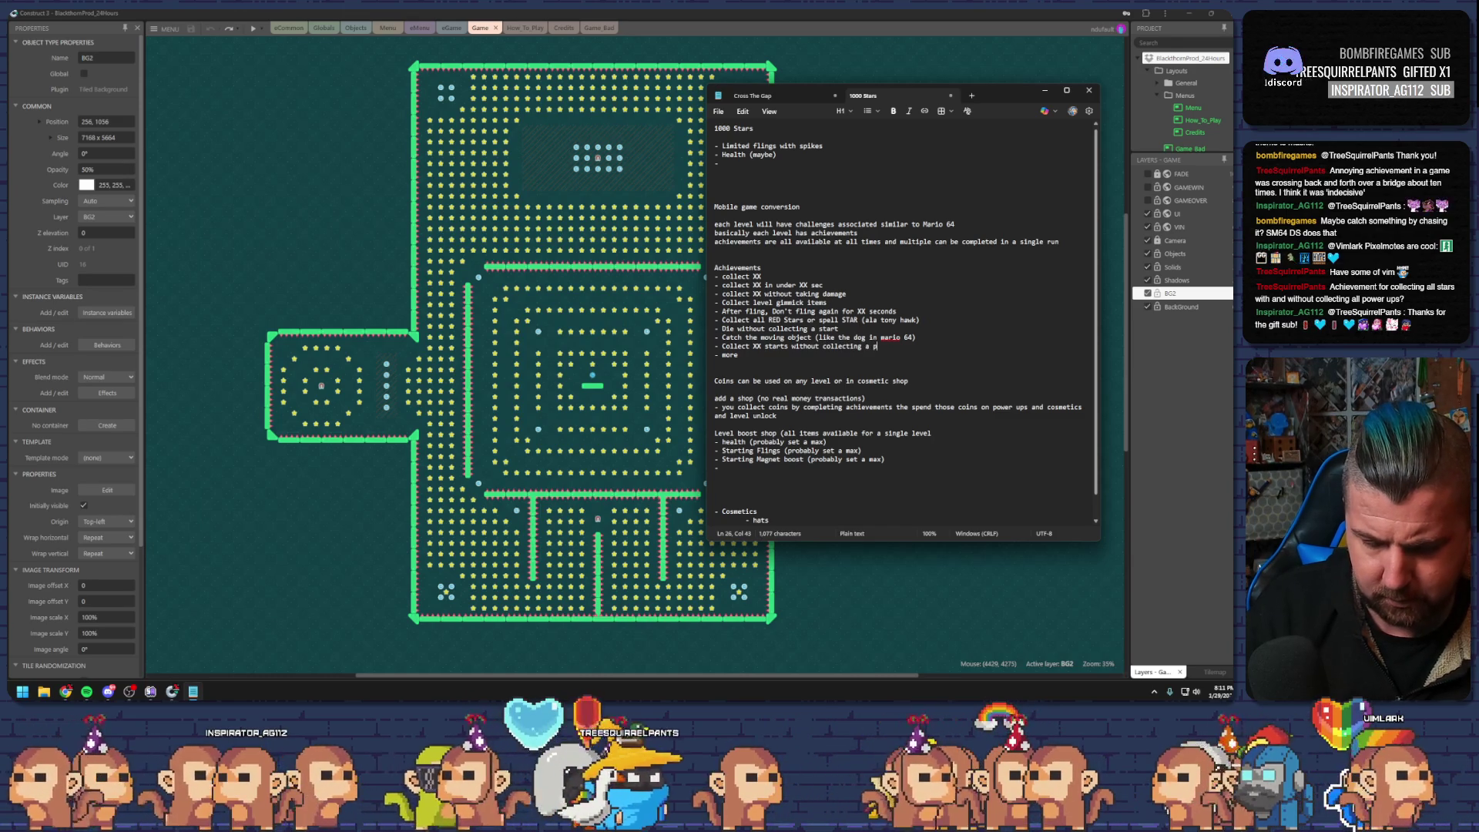
type(" up")
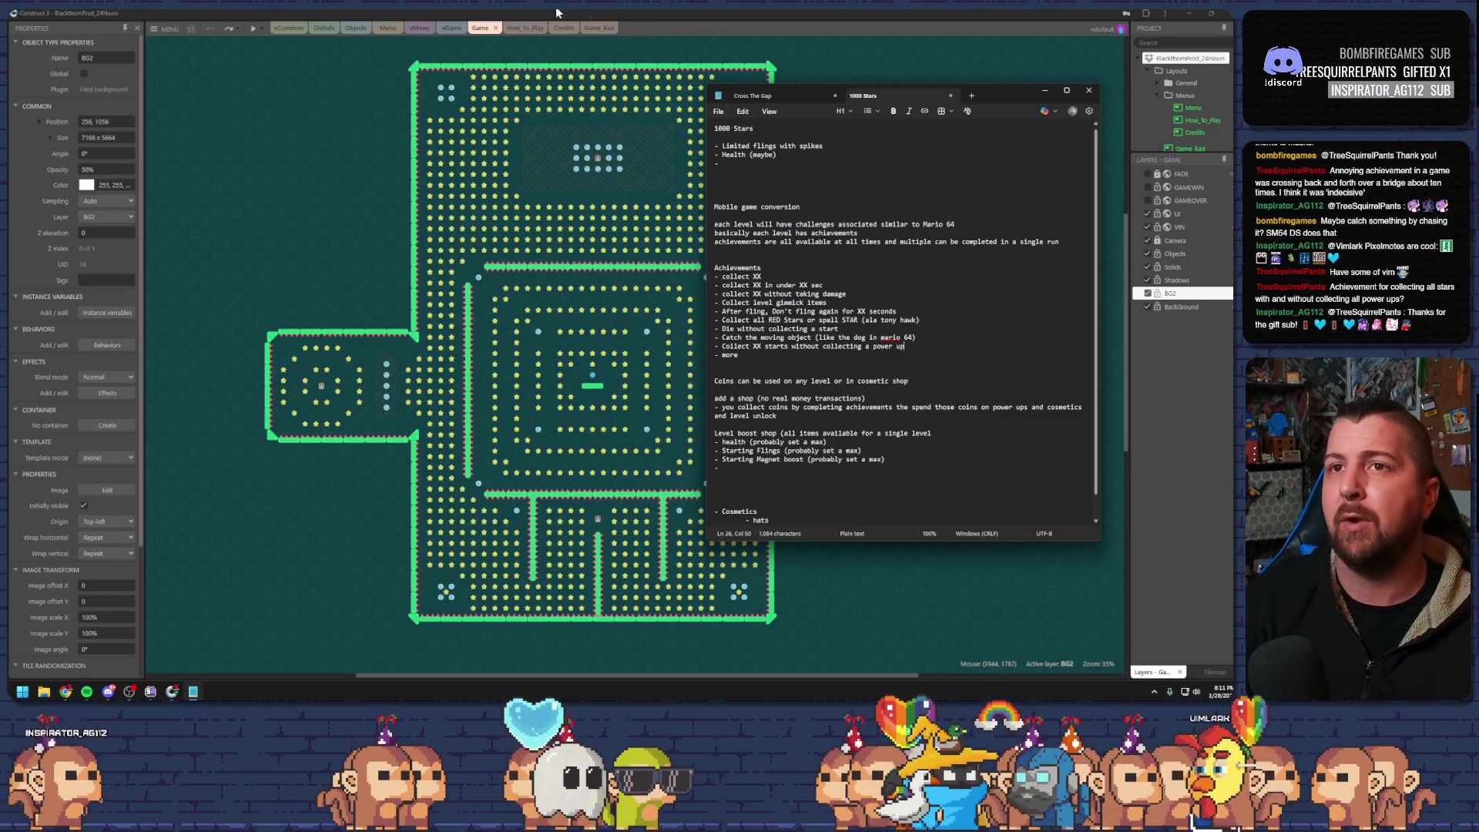
Preview the level full-screen and fling the ball through the first rows of stars
left_click(254, 28)
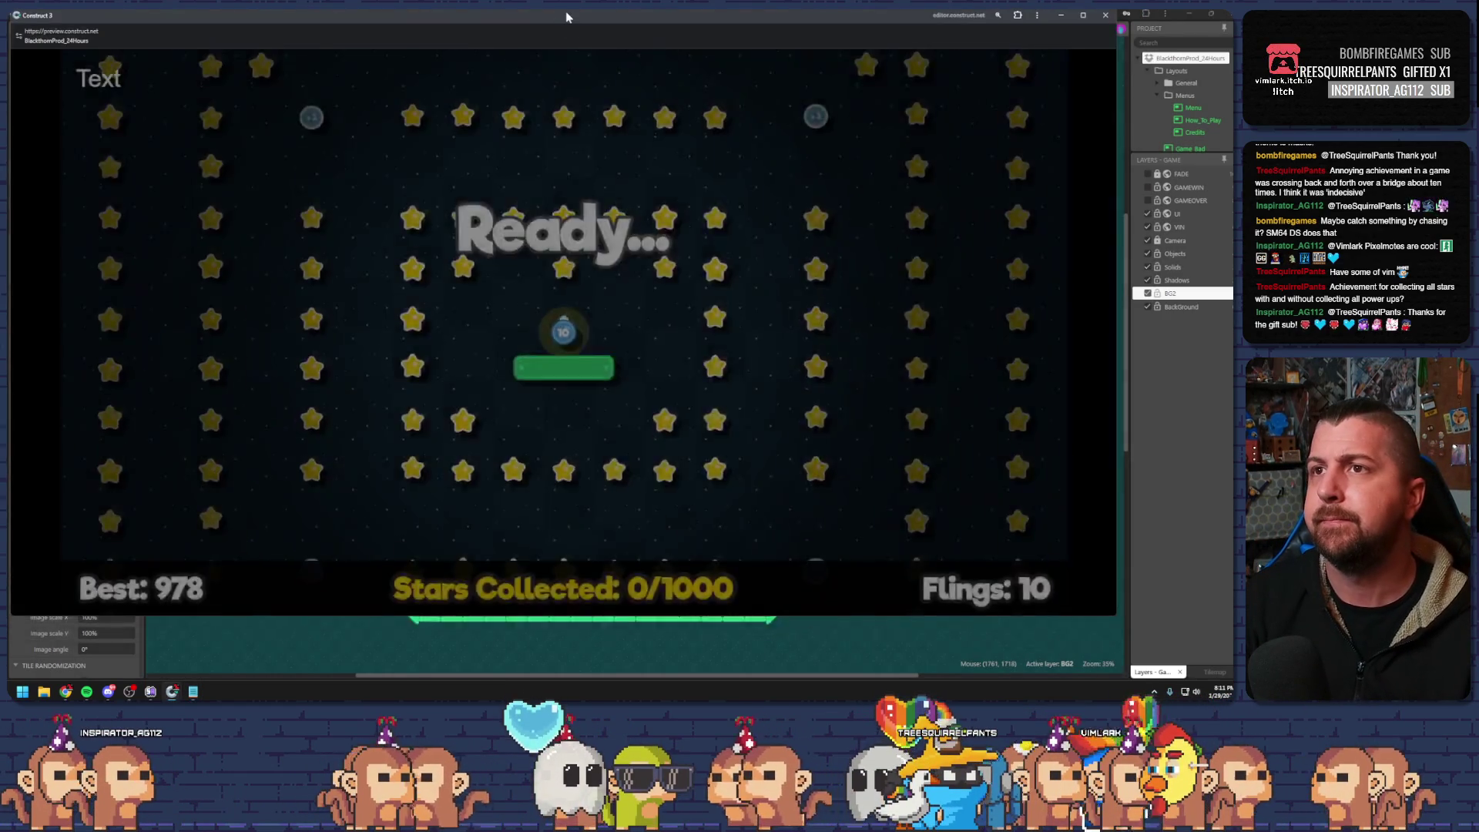
double_click(565, 14)
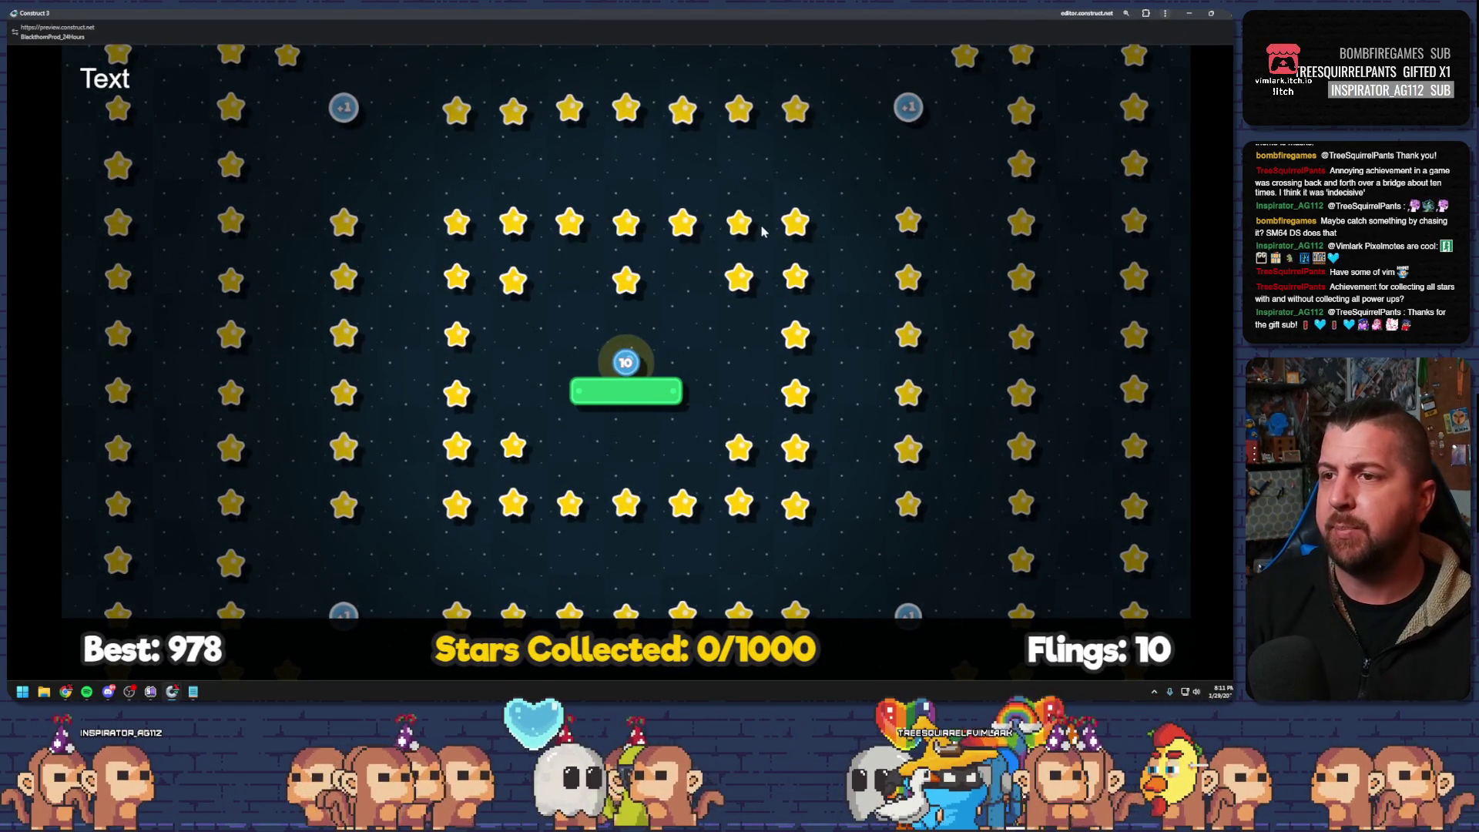
left_click_drag(761, 231, 699, 526)
left_click_drag(820, 196, 630, 470)
mouse_move(792, 142)
left_mouse_down()
mouse_move(452, 485)
mouse_move(574, 478)
left_mouse_up()
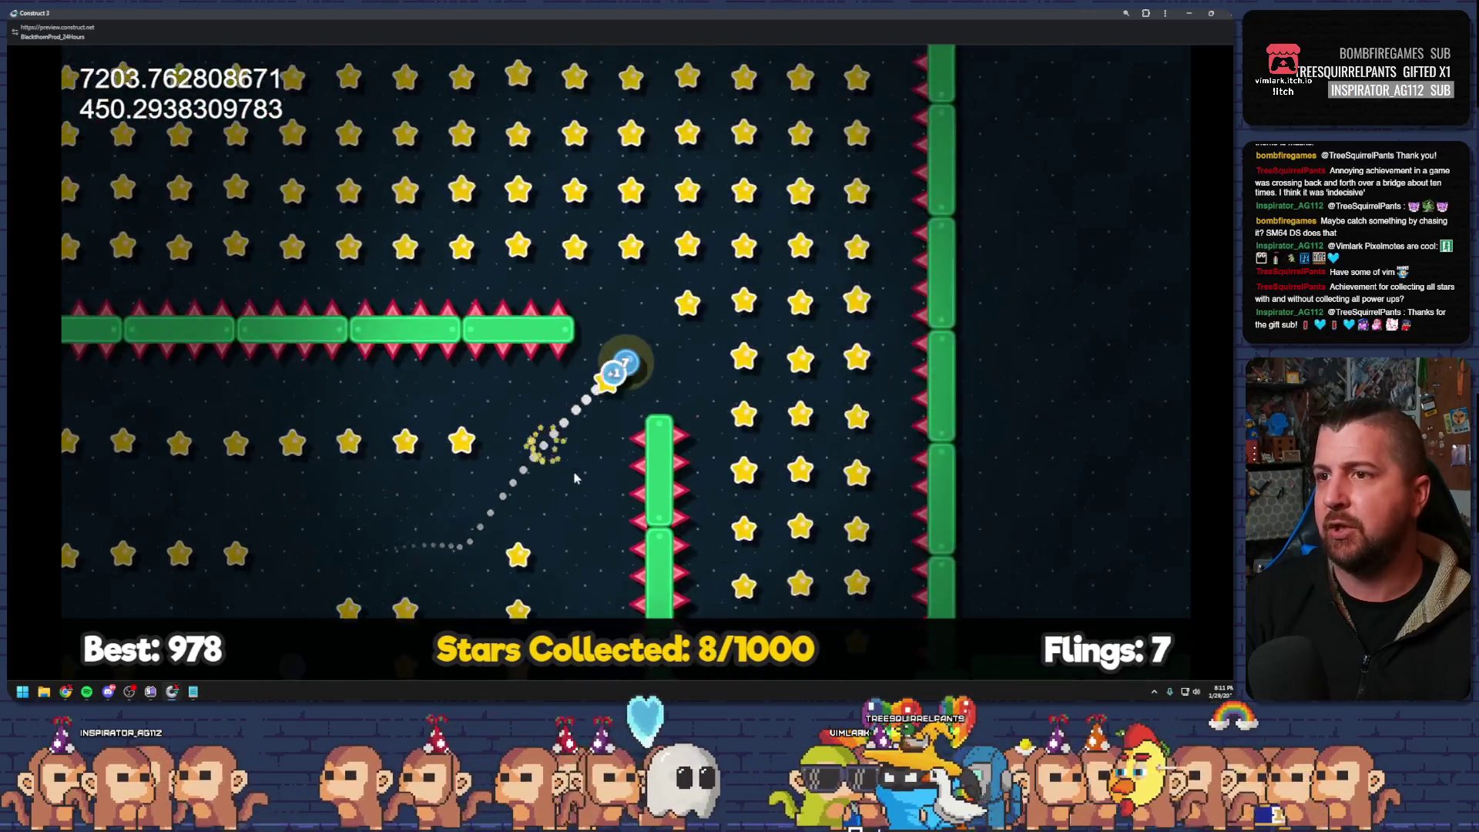
left_click_drag(644, 181, 650, 497)
mouse_move(713, 339)
left_mouse_down()
mouse_move(825, 304)
mouse_move(812, 291)
left_mouse_up()
Keep flinging the ball until the run is lost at 224/1000 stars, then close the preview
mouse_move(664, 219)
left_mouse_down()
mouse_move(893, 403)
mouse_move(986, 502)
left_mouse_up()
left_click_drag(601, 426, 595, 474)
mouse_move(629, 142)
left_mouse_down()
mouse_move(690, 678)
mouse_move(668, 697)
left_mouse_up()
mouse_move(386, 307)
left_mouse_down()
mouse_move(864, 368)
mouse_move(1100, 474)
left_mouse_up()
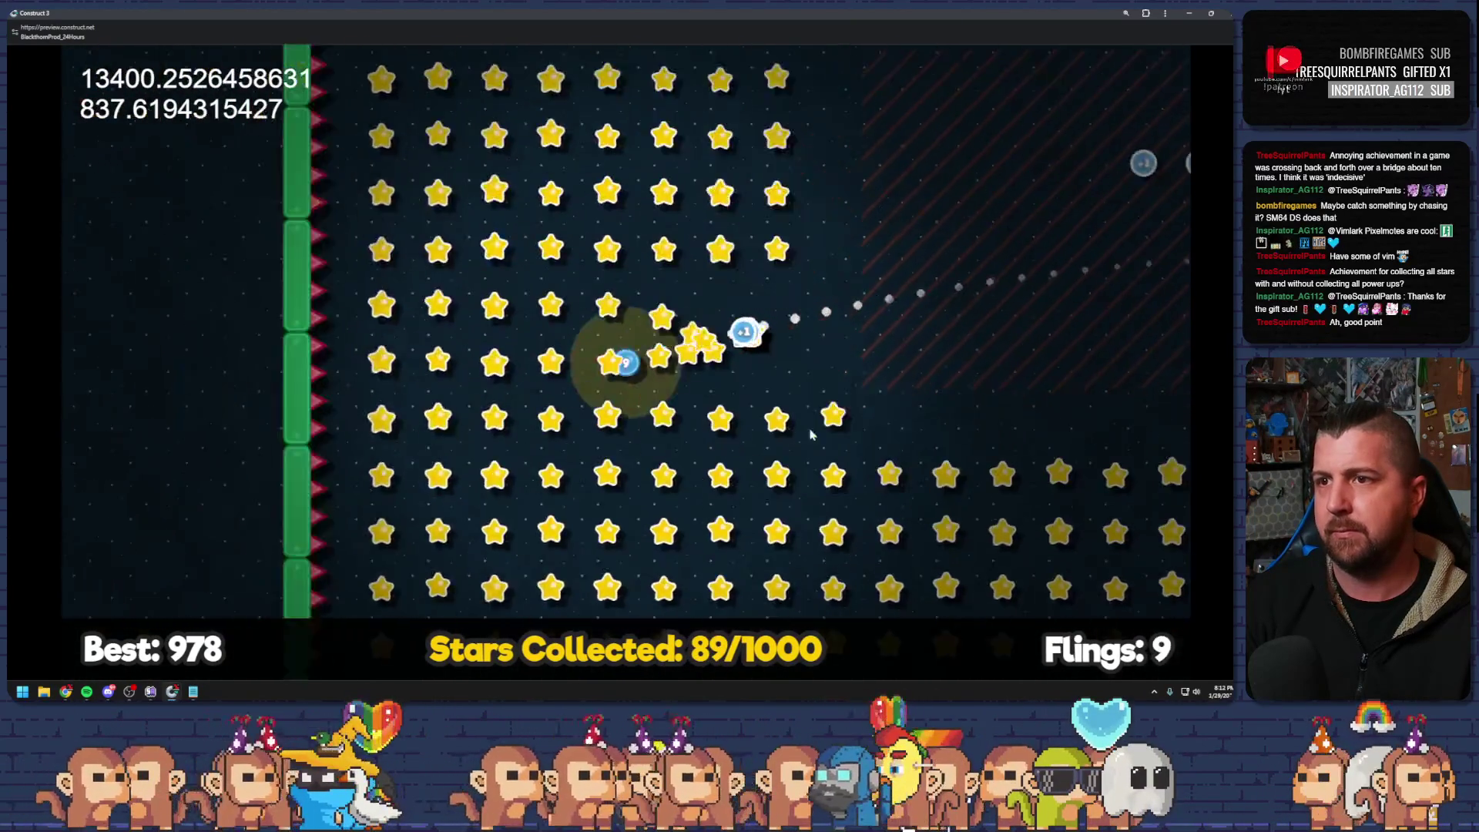
left_click_drag(703, 171, 584, 488)
left_click_drag(667, 173, 638, 286)
mouse_move(961, 254)
left_mouse_down()
mouse_move(516, 523)
mouse_move(641, 615)
mouse_move(655, 609)
left_mouse_up()
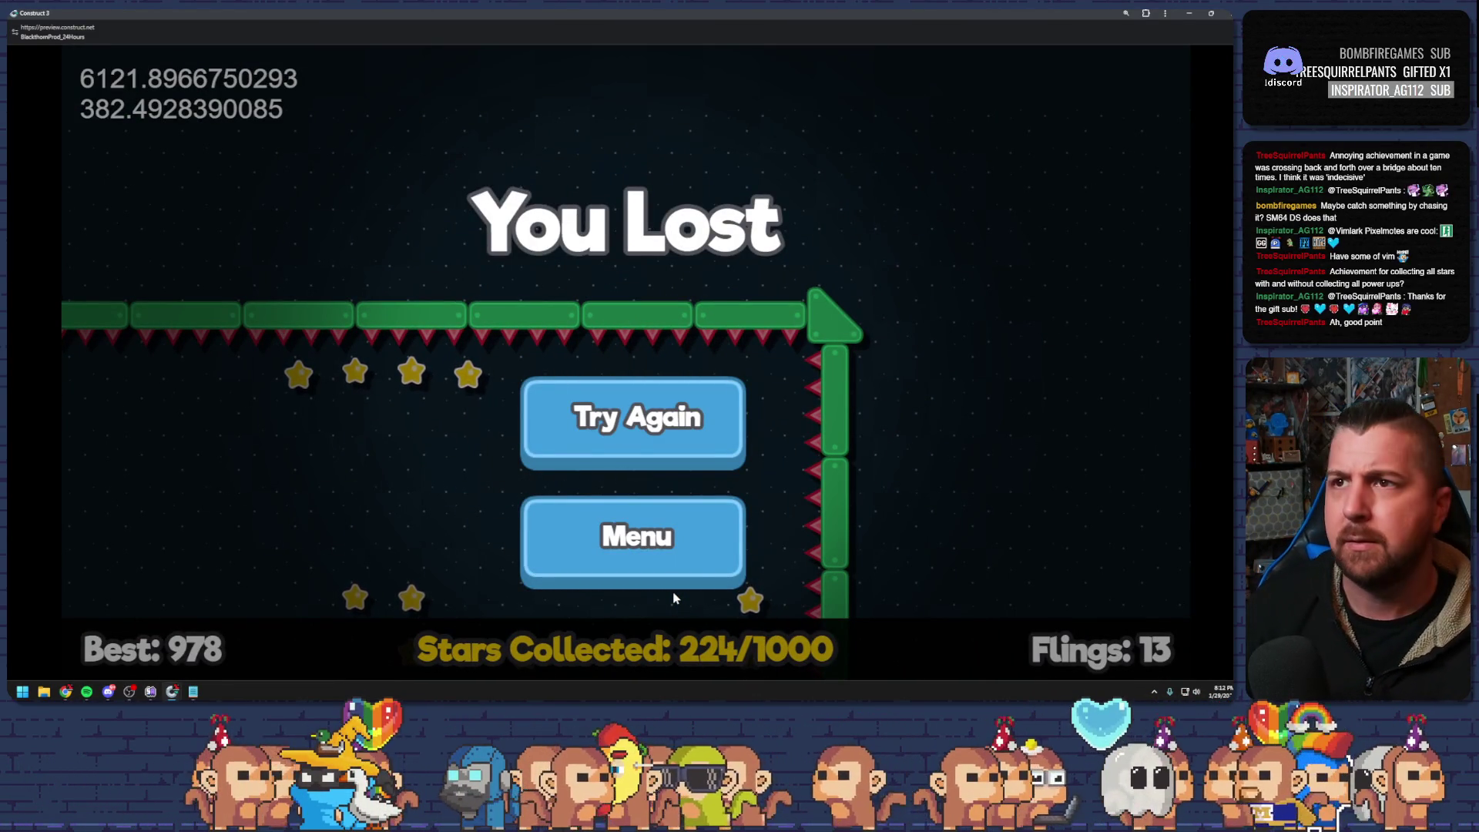
left_click(1211, 13)
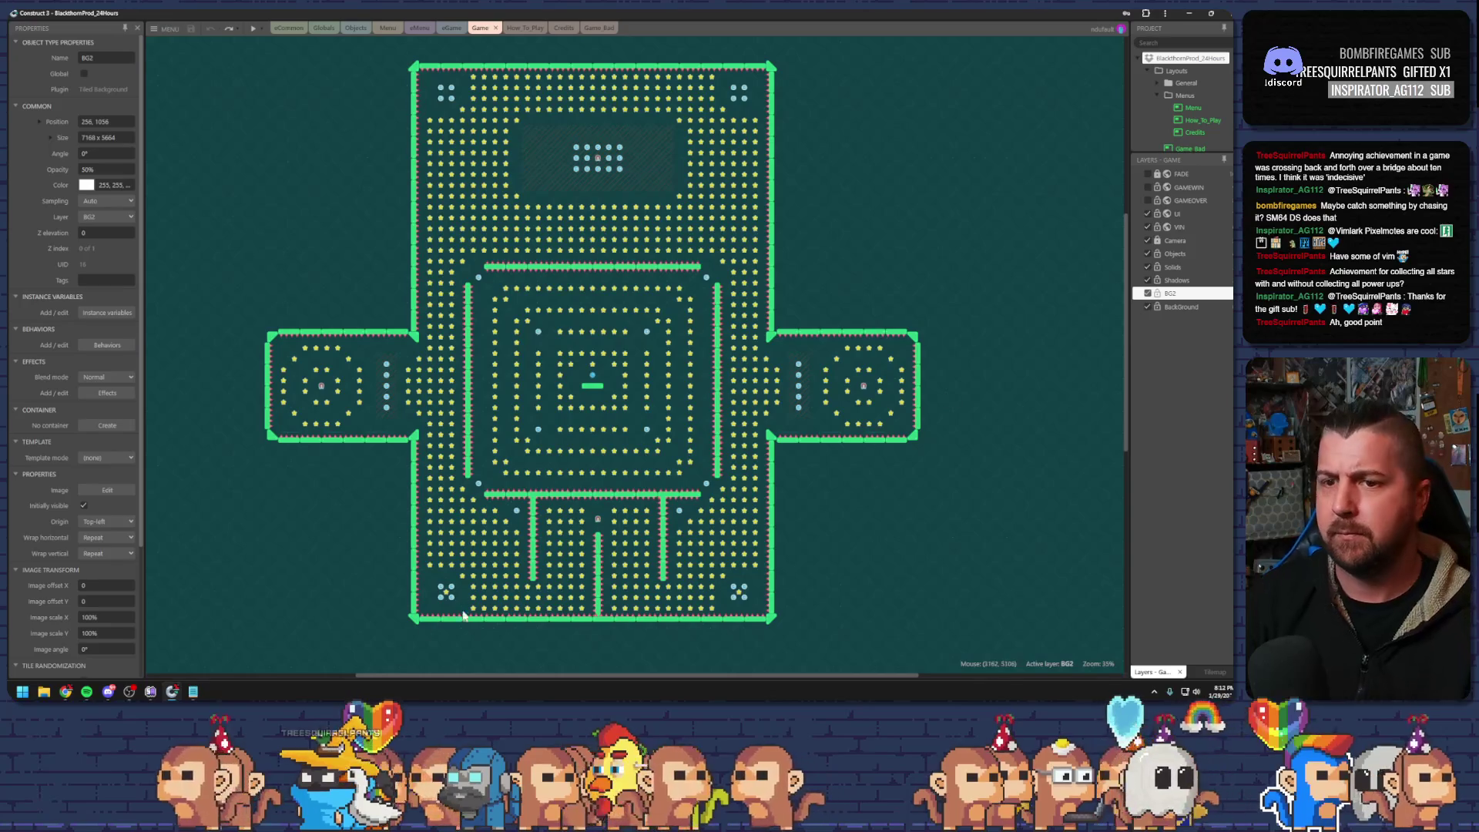
Switch back to the Notepad notes and review the power-up achievement and boost shop items
key("alt+Tab")
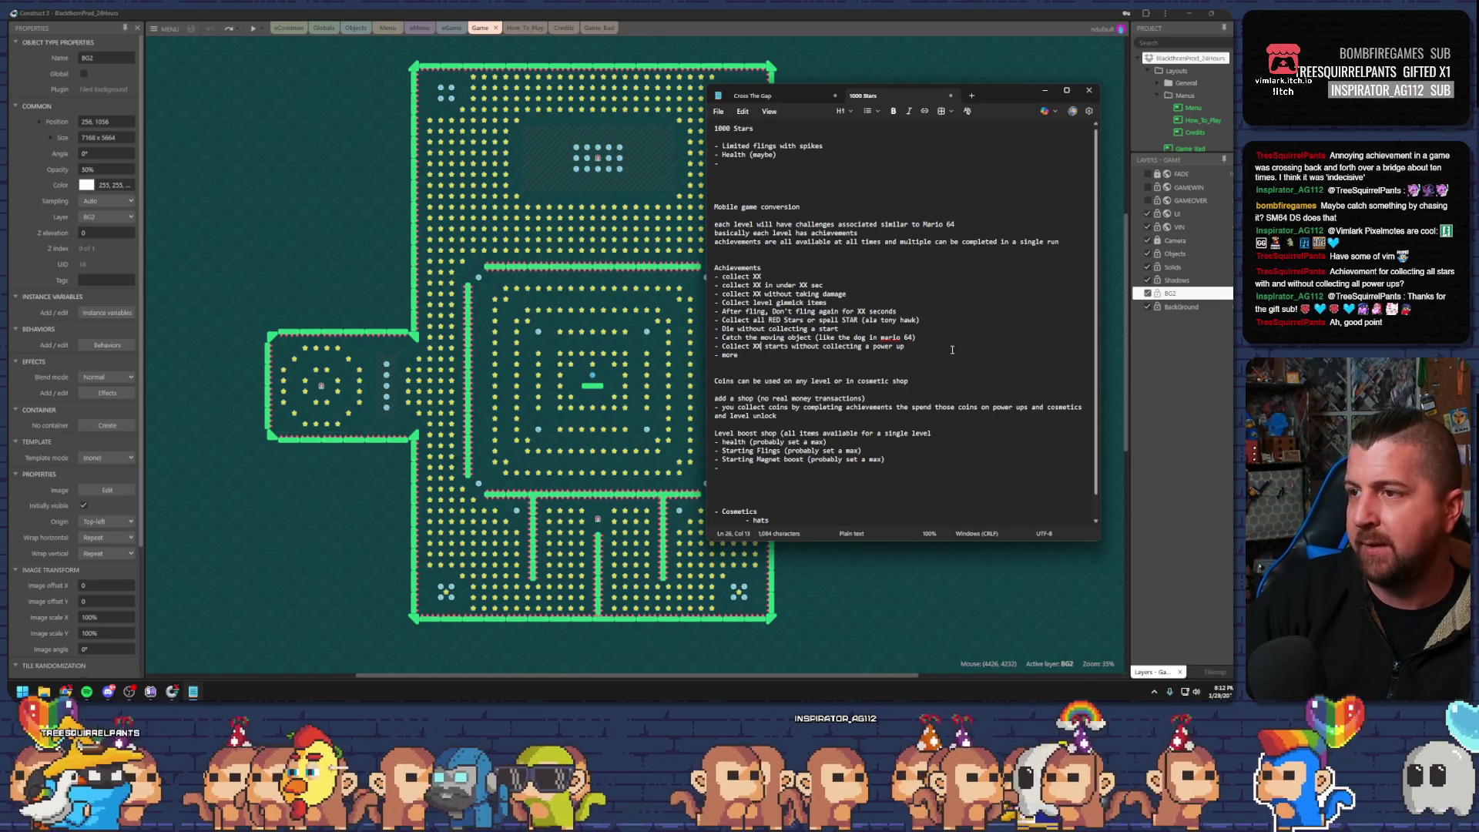
left_click(920, 349)
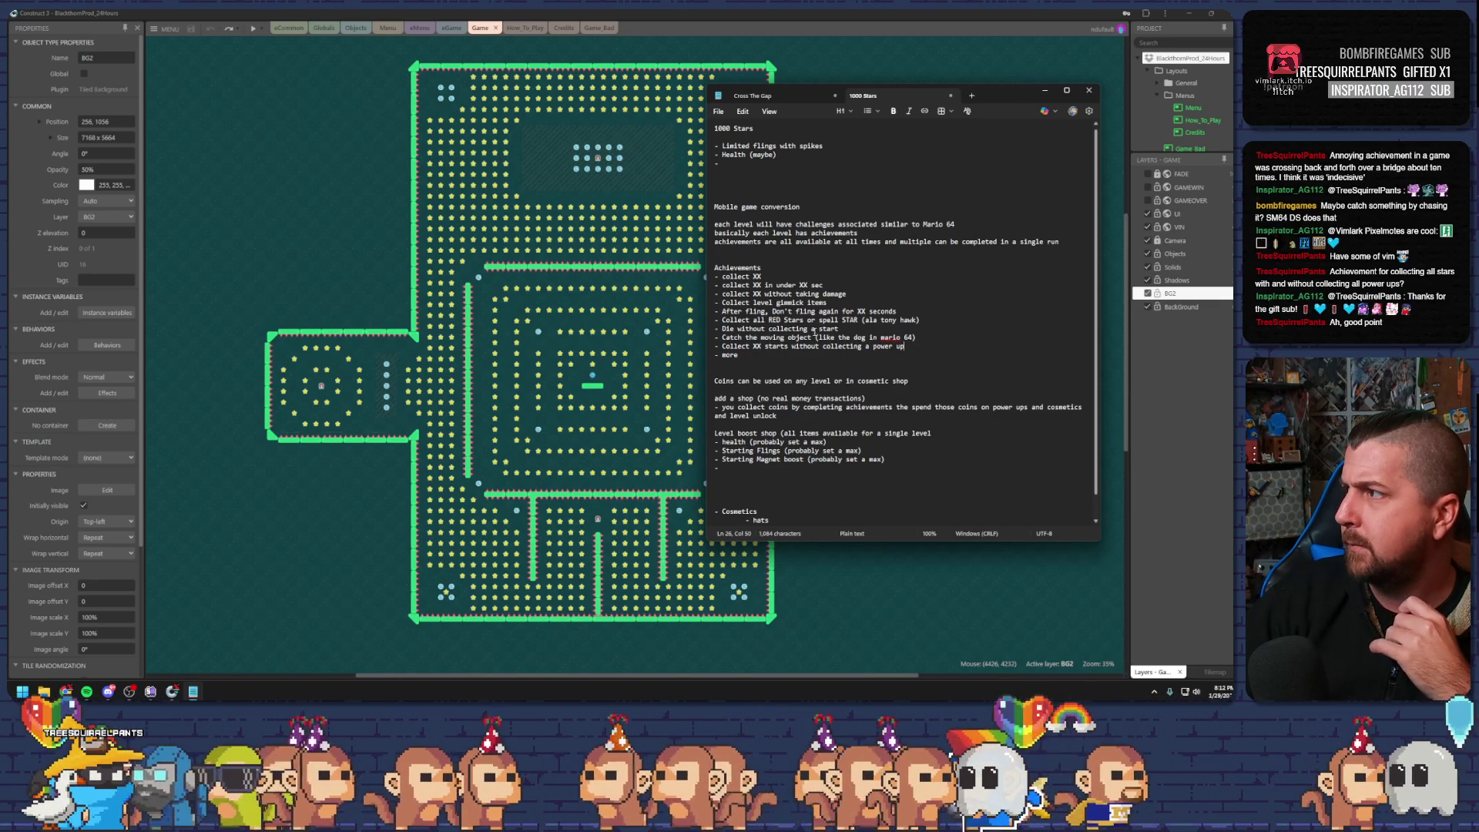
left_click(815, 470)
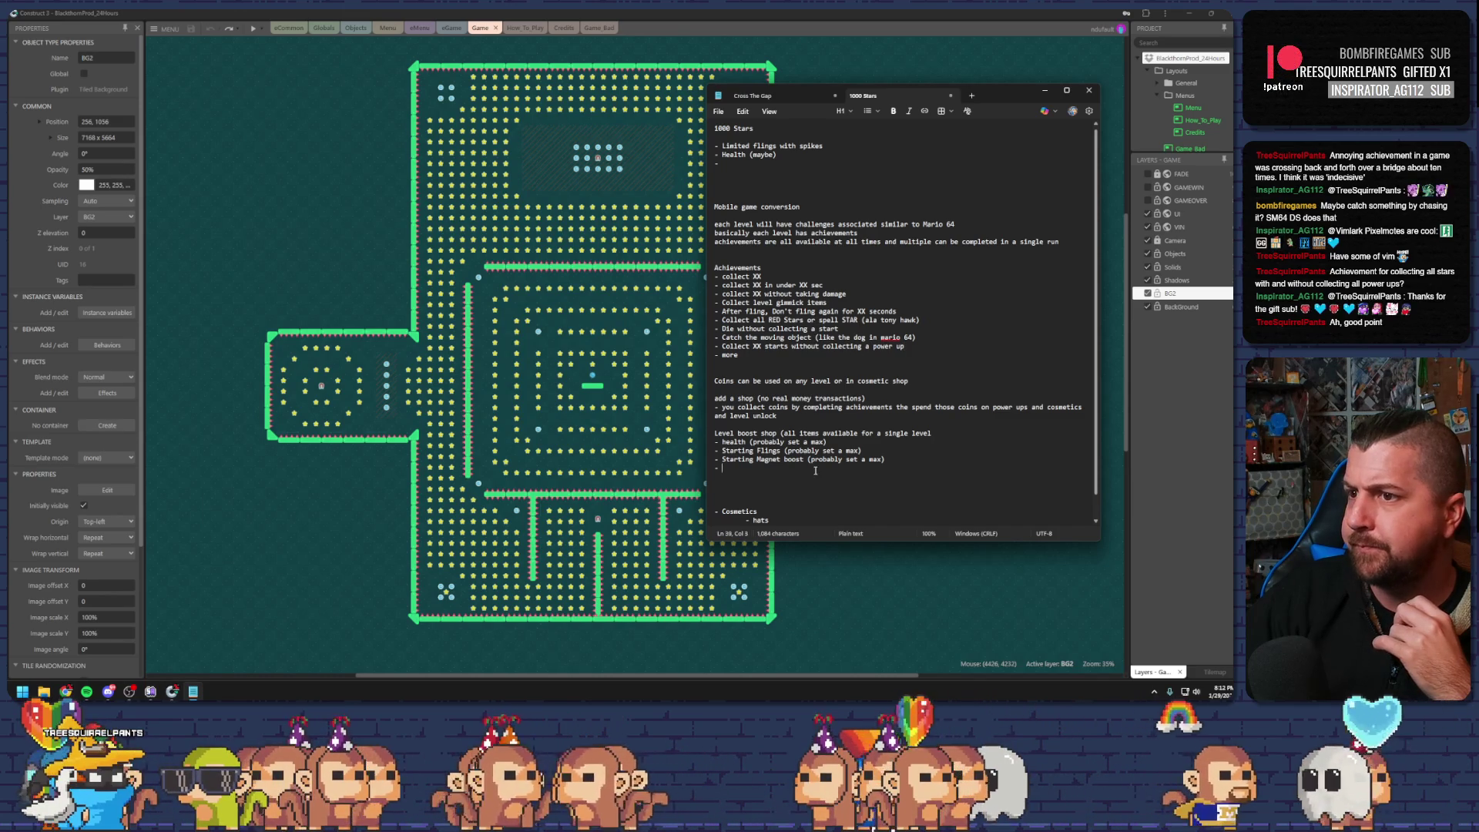
left_click(786, 459)
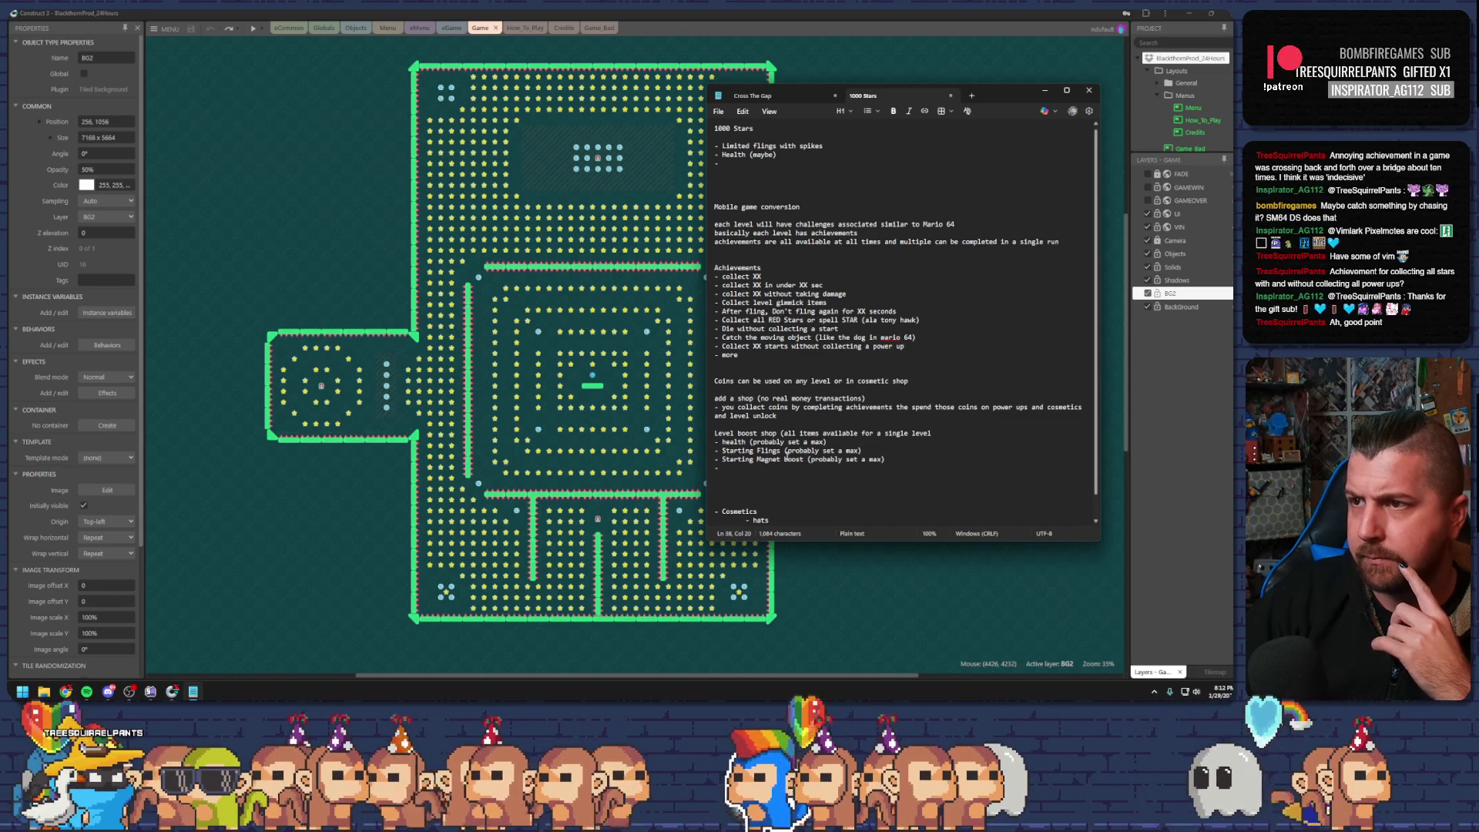
left_click(737, 186)
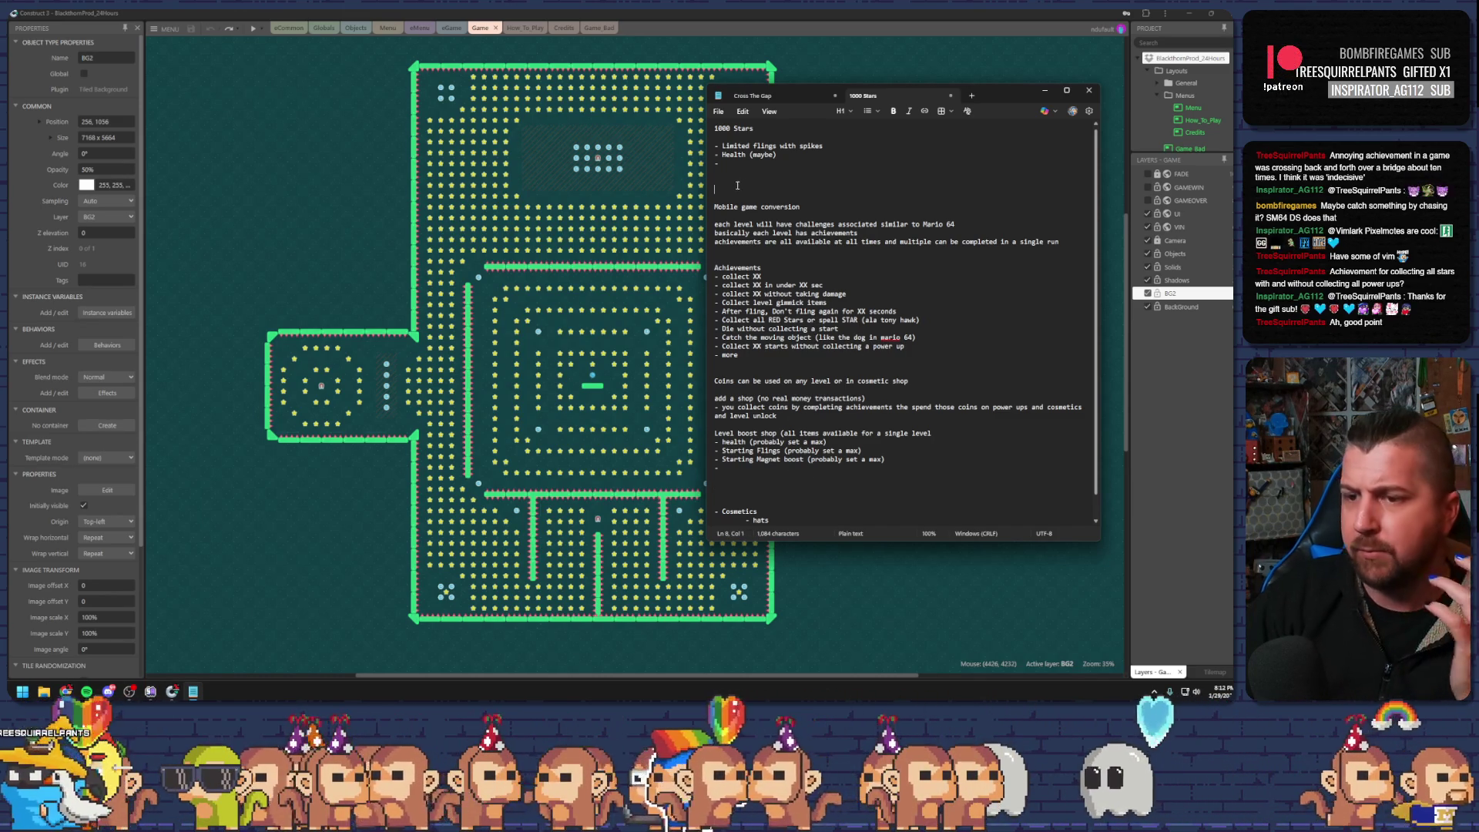
Delete the extra empty line below 'Health (maybe)' and revisit the 'Die without collecting a start' item
key("BackSpace")
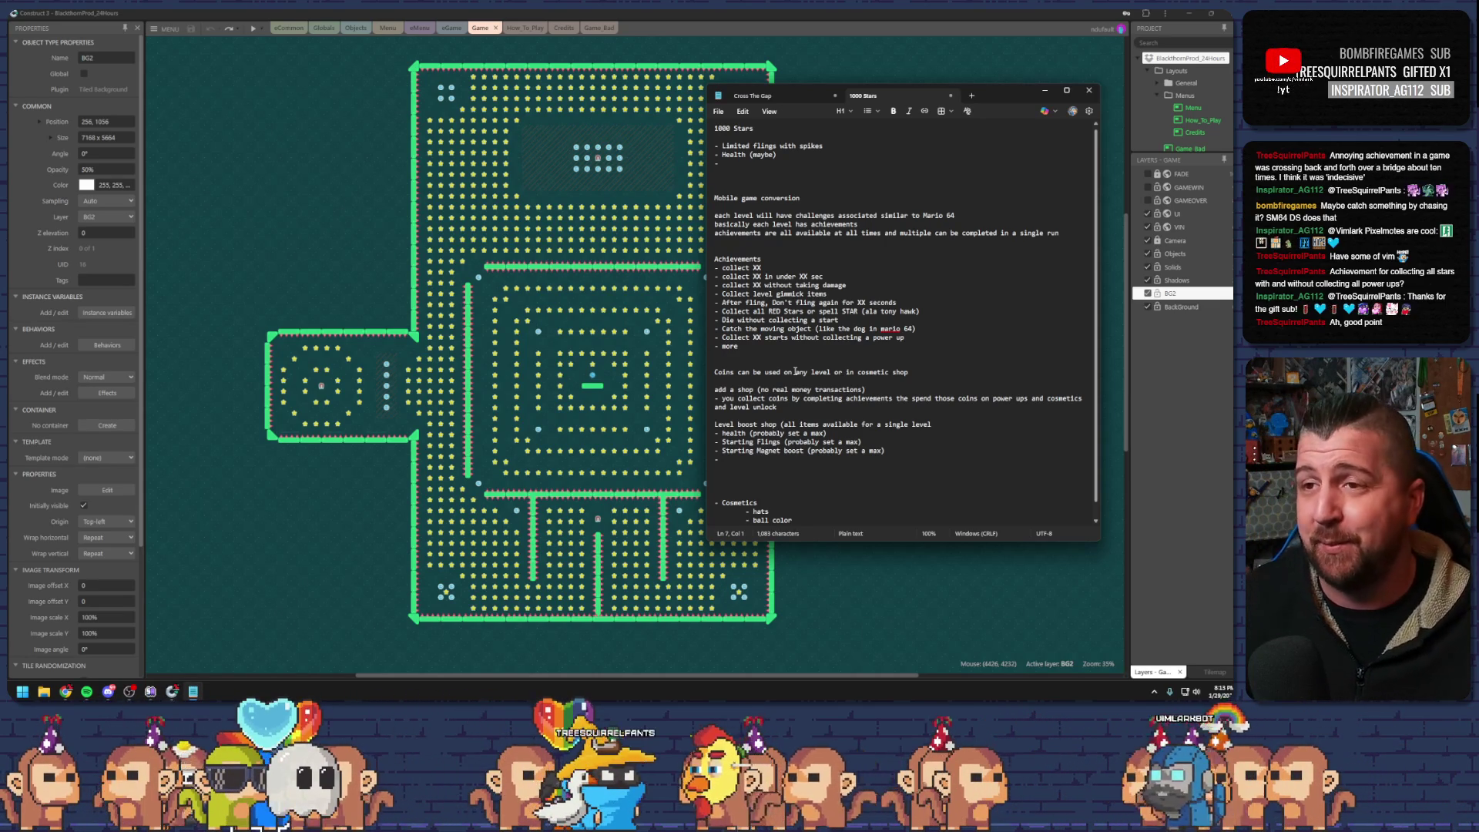
left_click(985, 317)
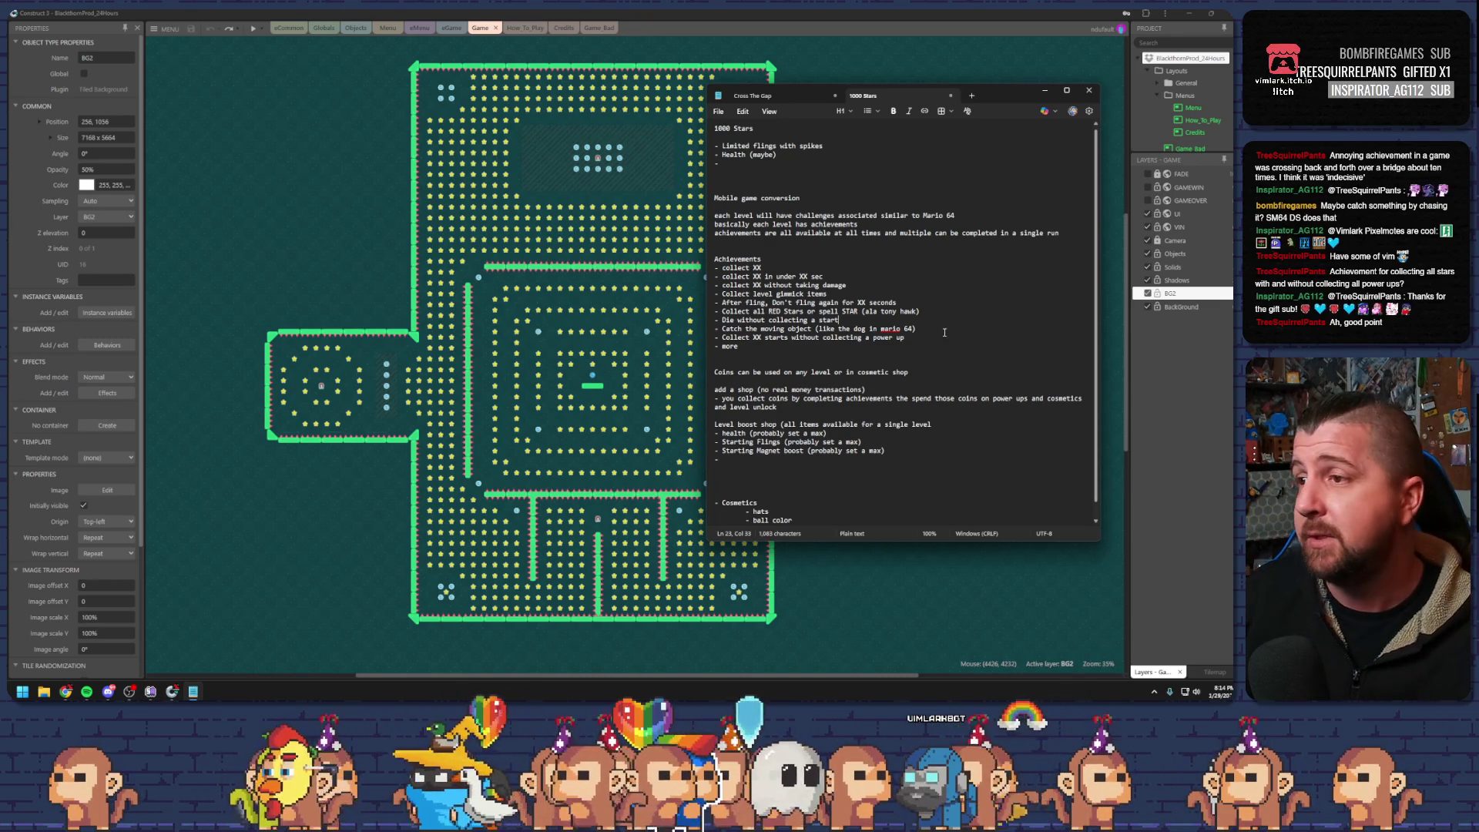
left_click(884, 348)
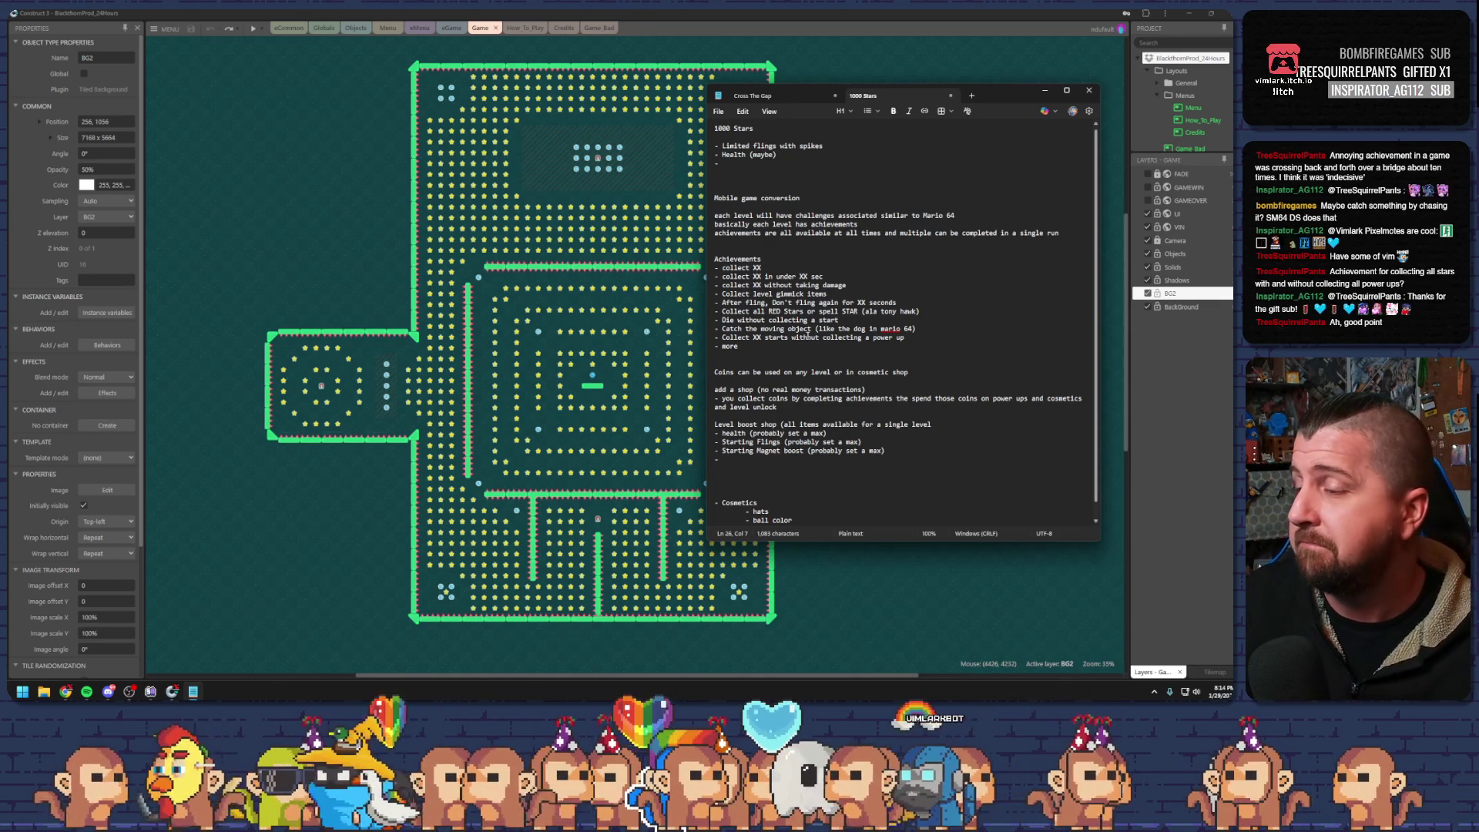
left_click(810, 338)
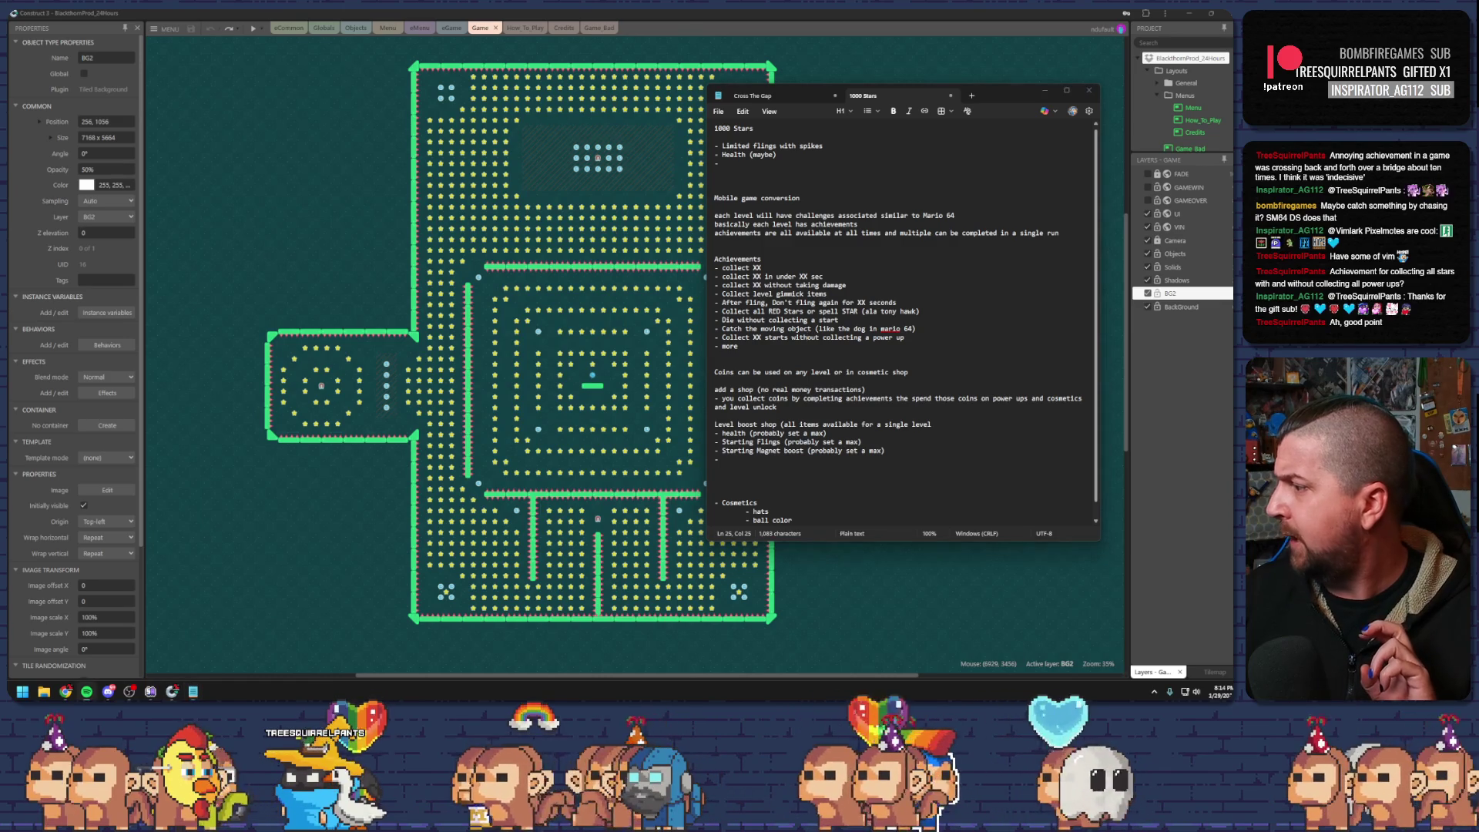
left_click(898, 99)
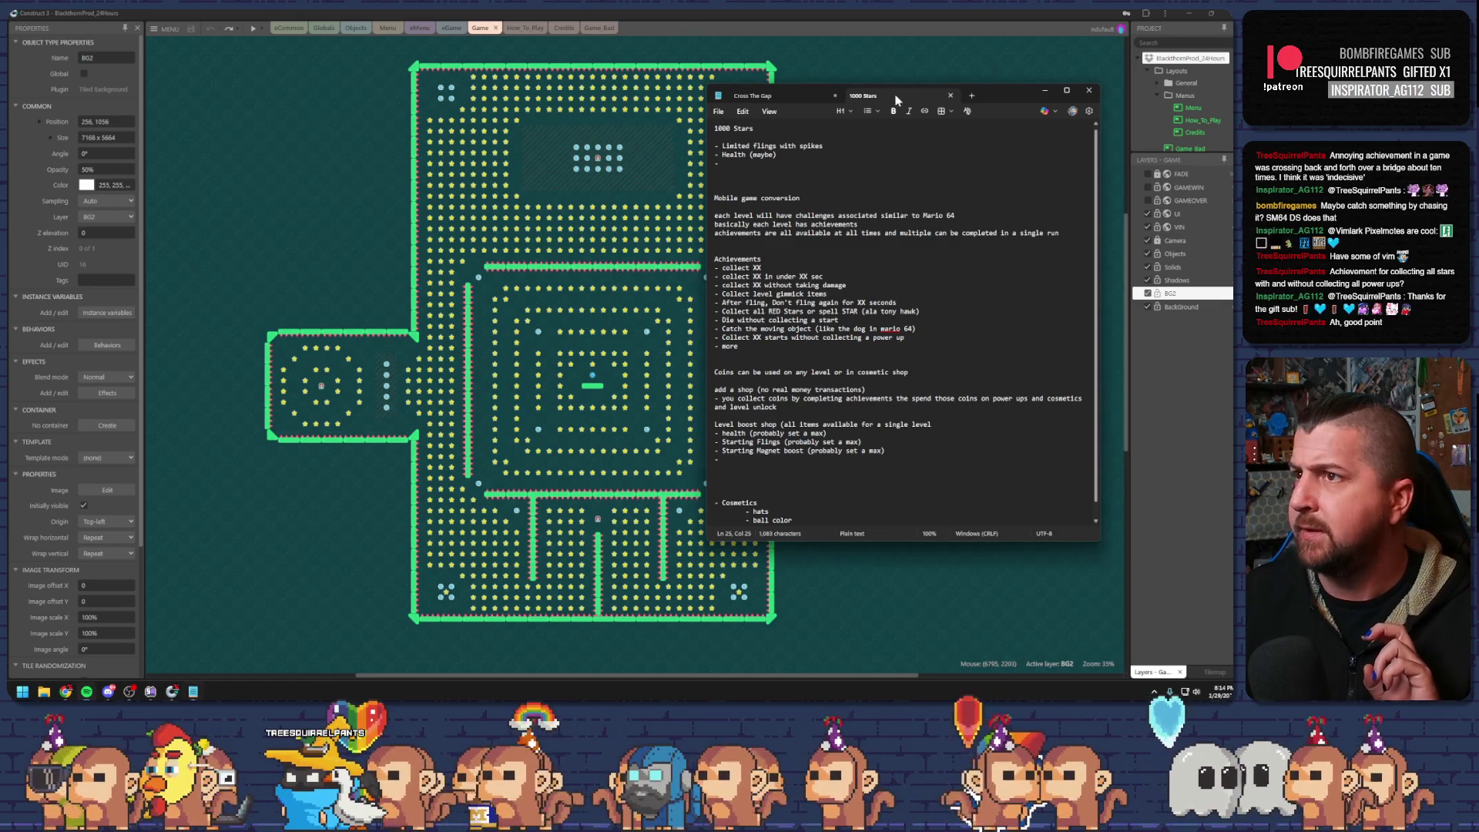
left_click_drag(994, 94, 1067, 75)
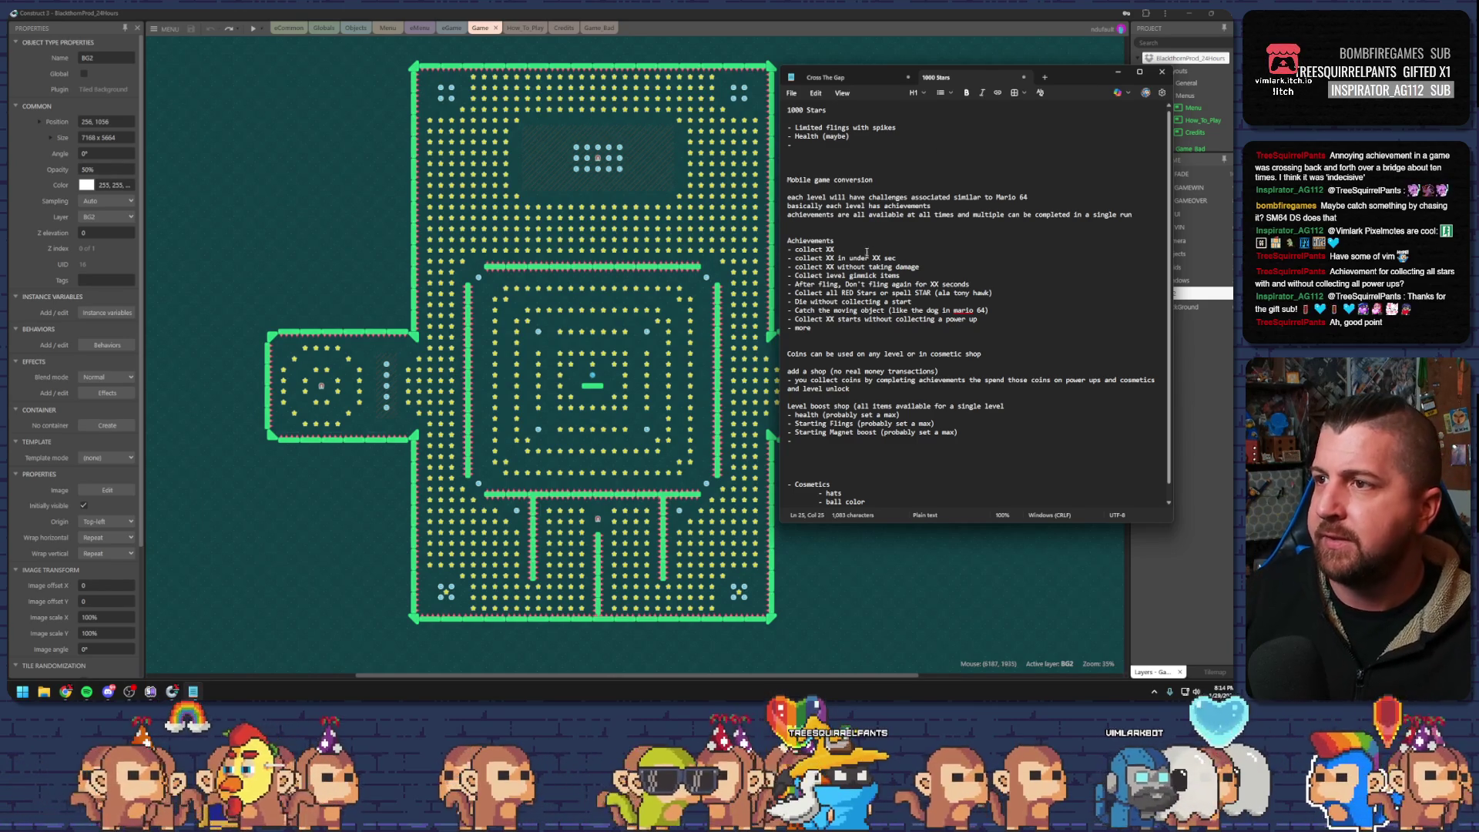
left_click_drag(866, 252, 787, 241)
left_click_drag(896, 259, 799, 258)
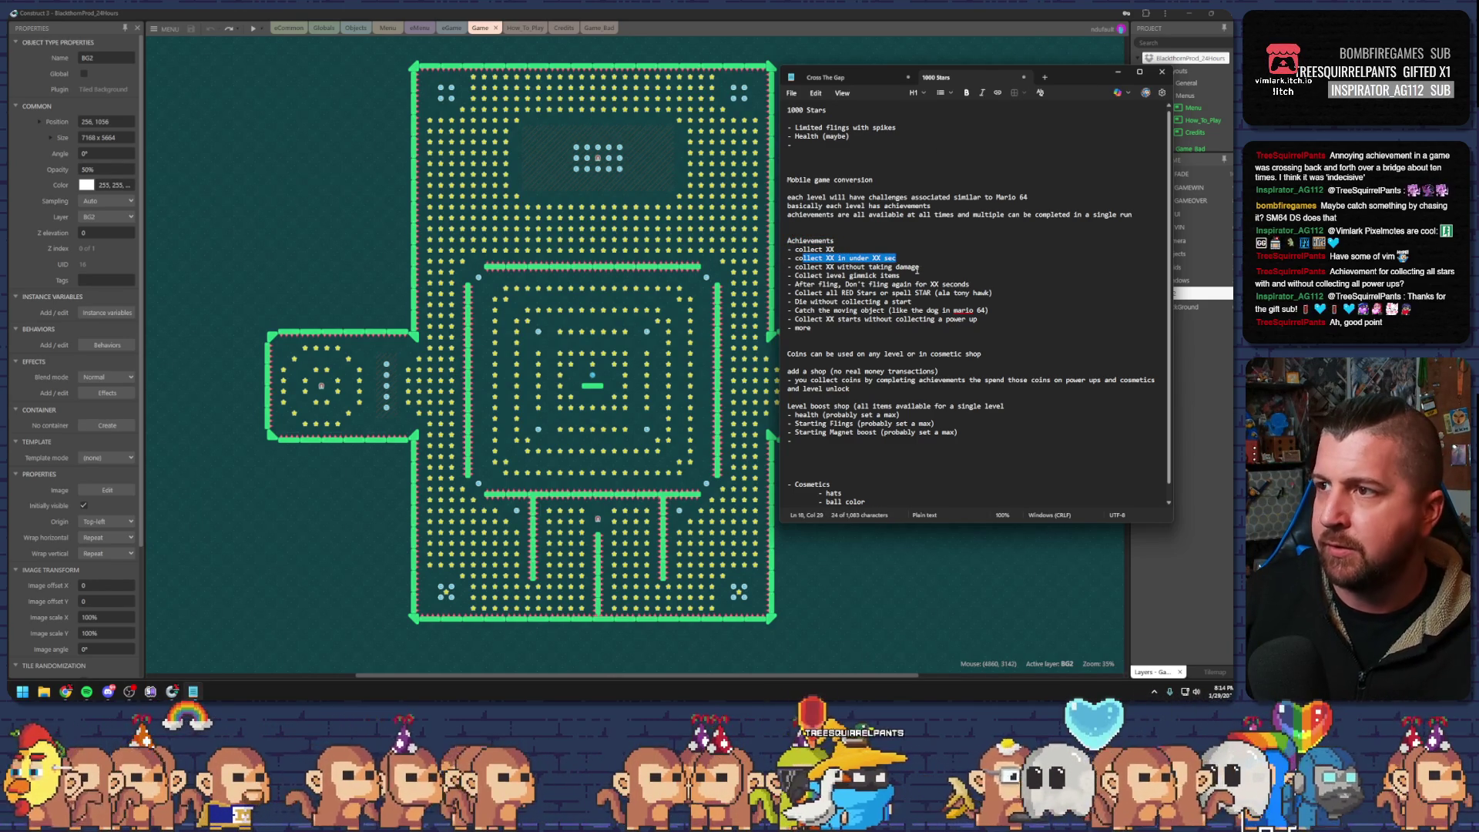
mouse_move(922, 268)
left_mouse_down()
mouse_move(836, 267)
mouse_move(887, 285)
mouse_move(848, 293)
left_mouse_up()
left_click(836, 310)
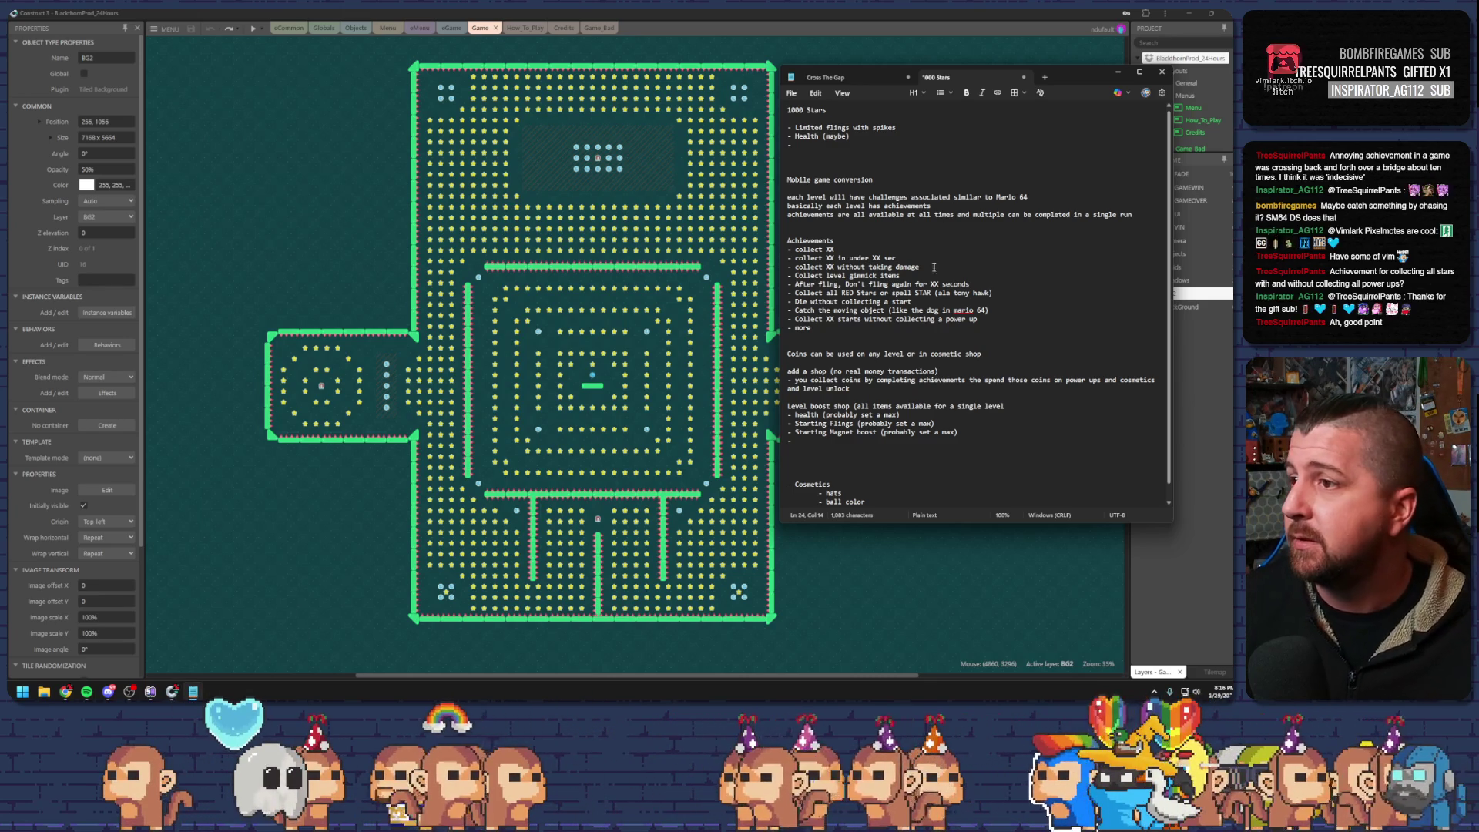
Leave the design notes in Notepad and bring the FanArt folder up in File Explorer
left_click(938, 326)
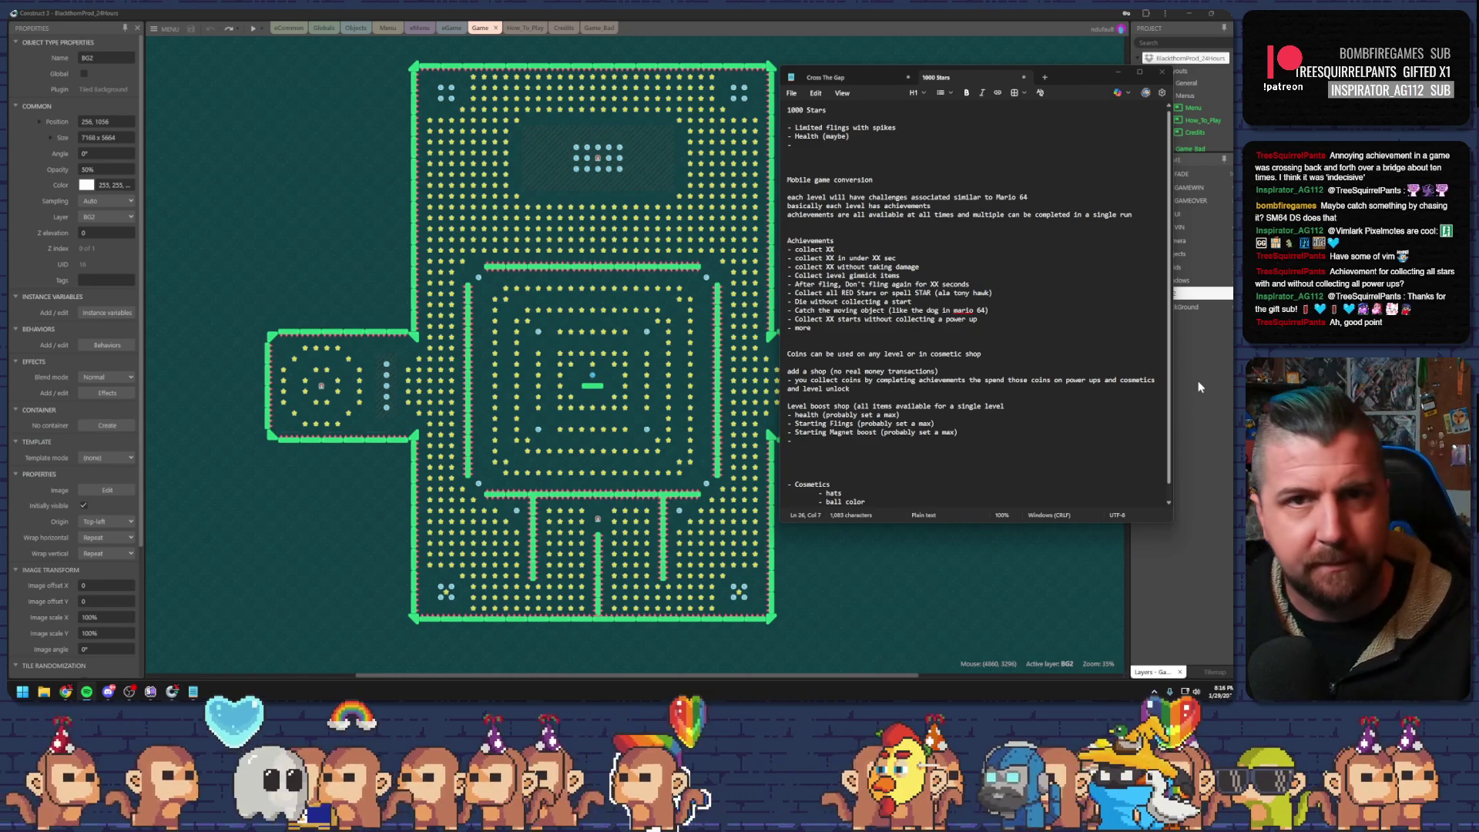
left_click(954, 80)
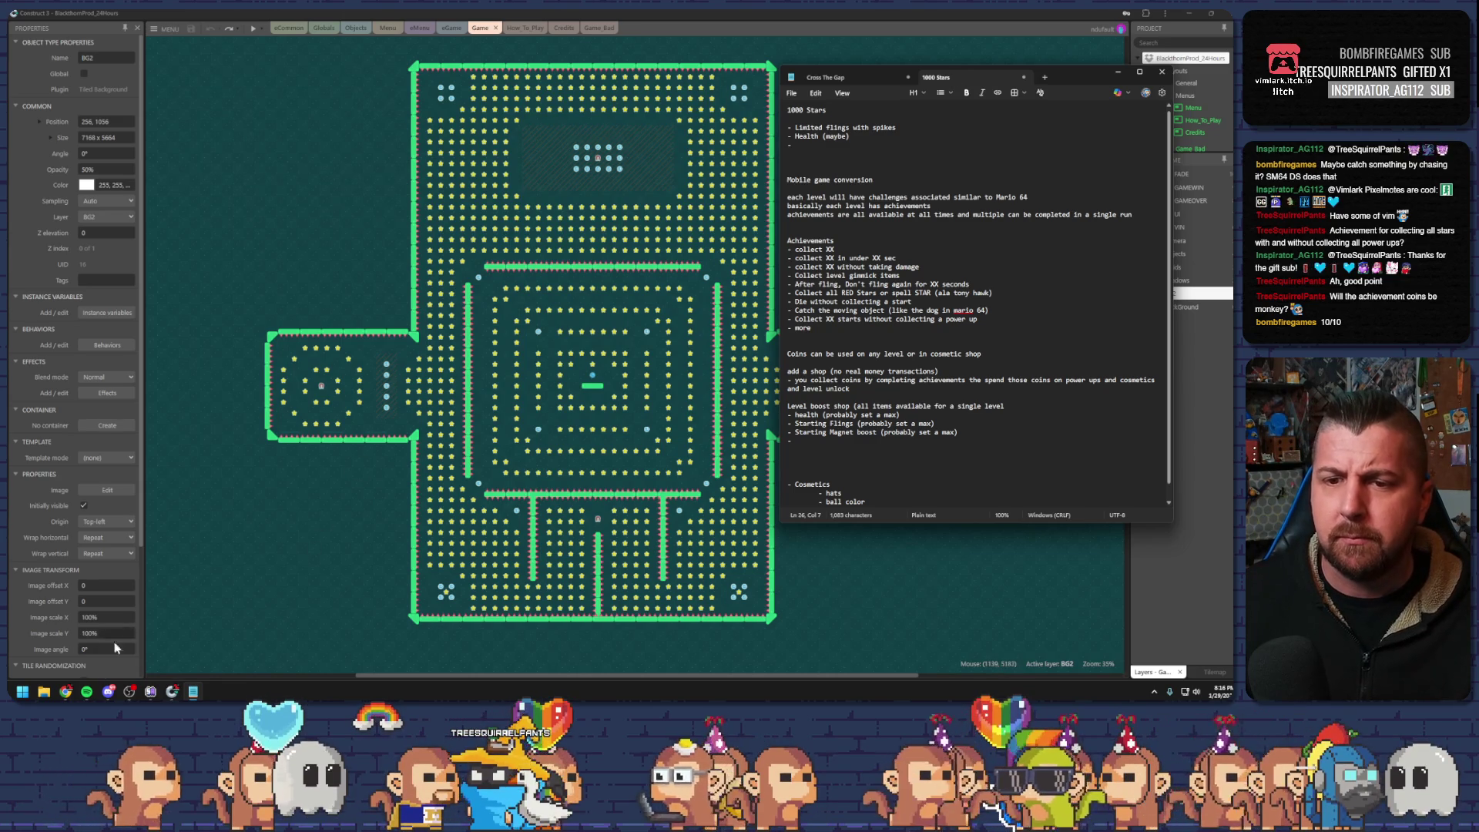
mouse_move(66, 691)
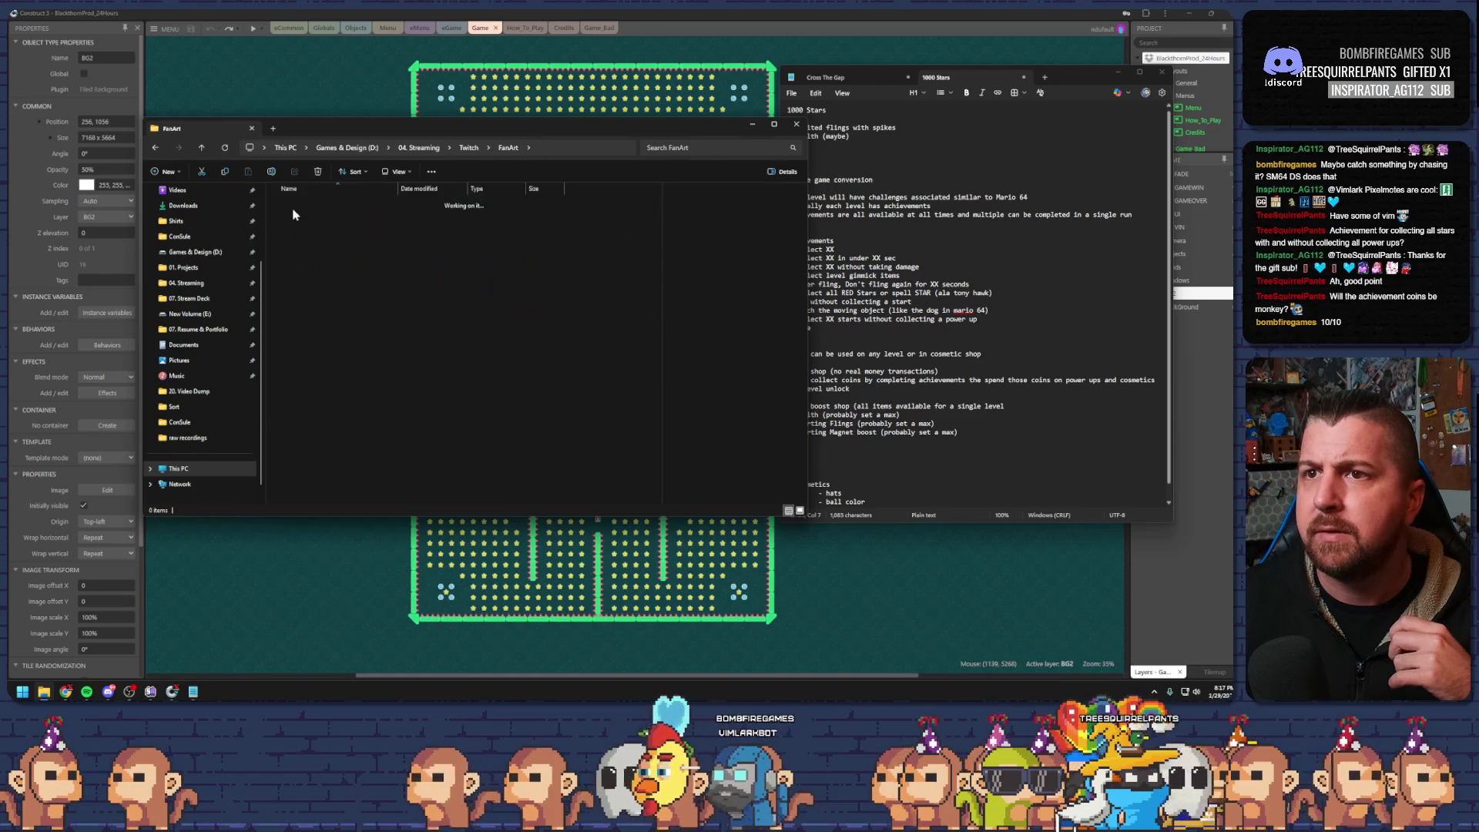
Open New folder inside FanArt, maximize Explorer, and select the gold coin image 177.png
double_click(297, 212)
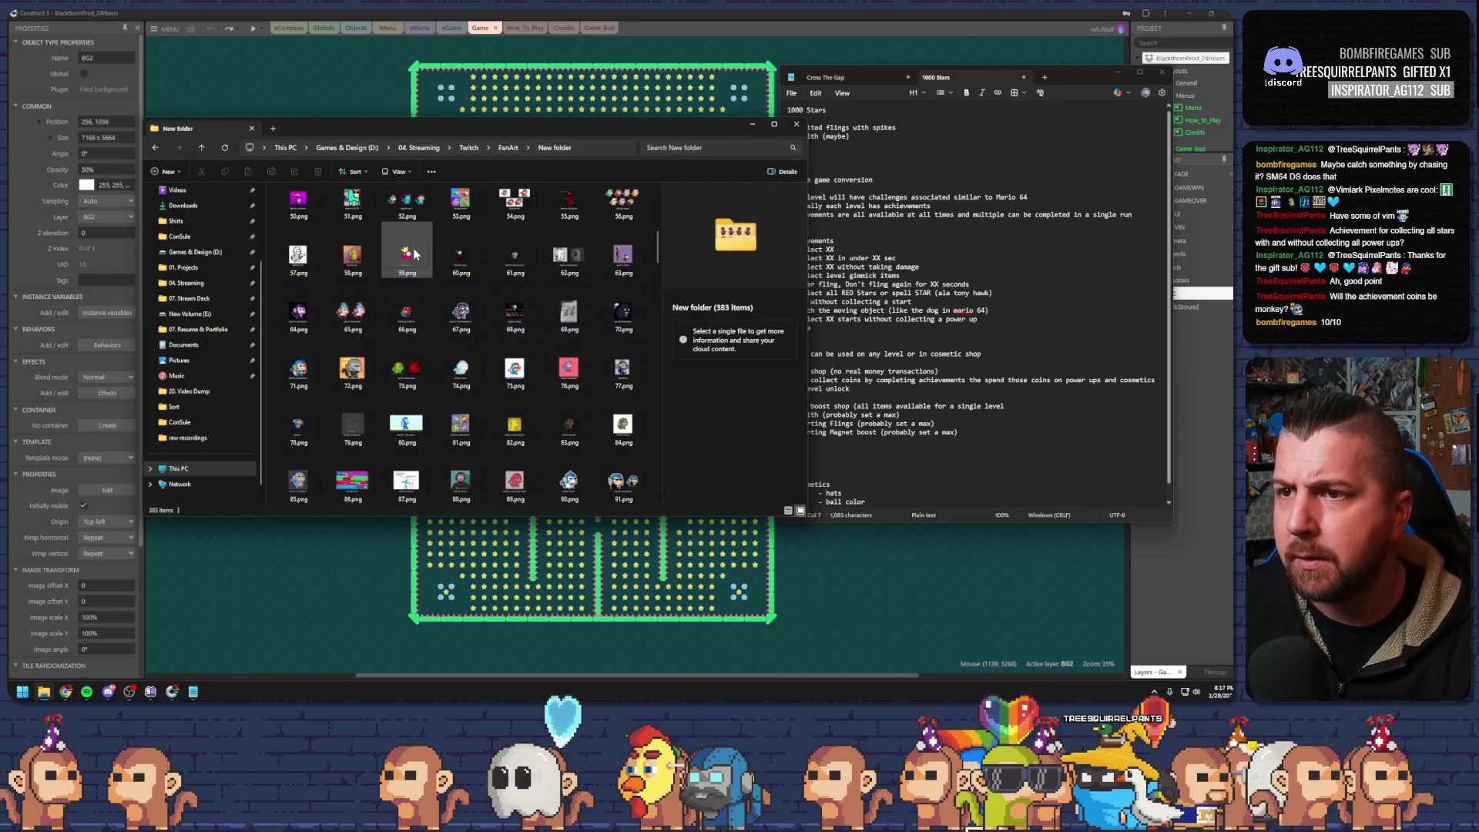
scroll(414, 254, "down", 8)
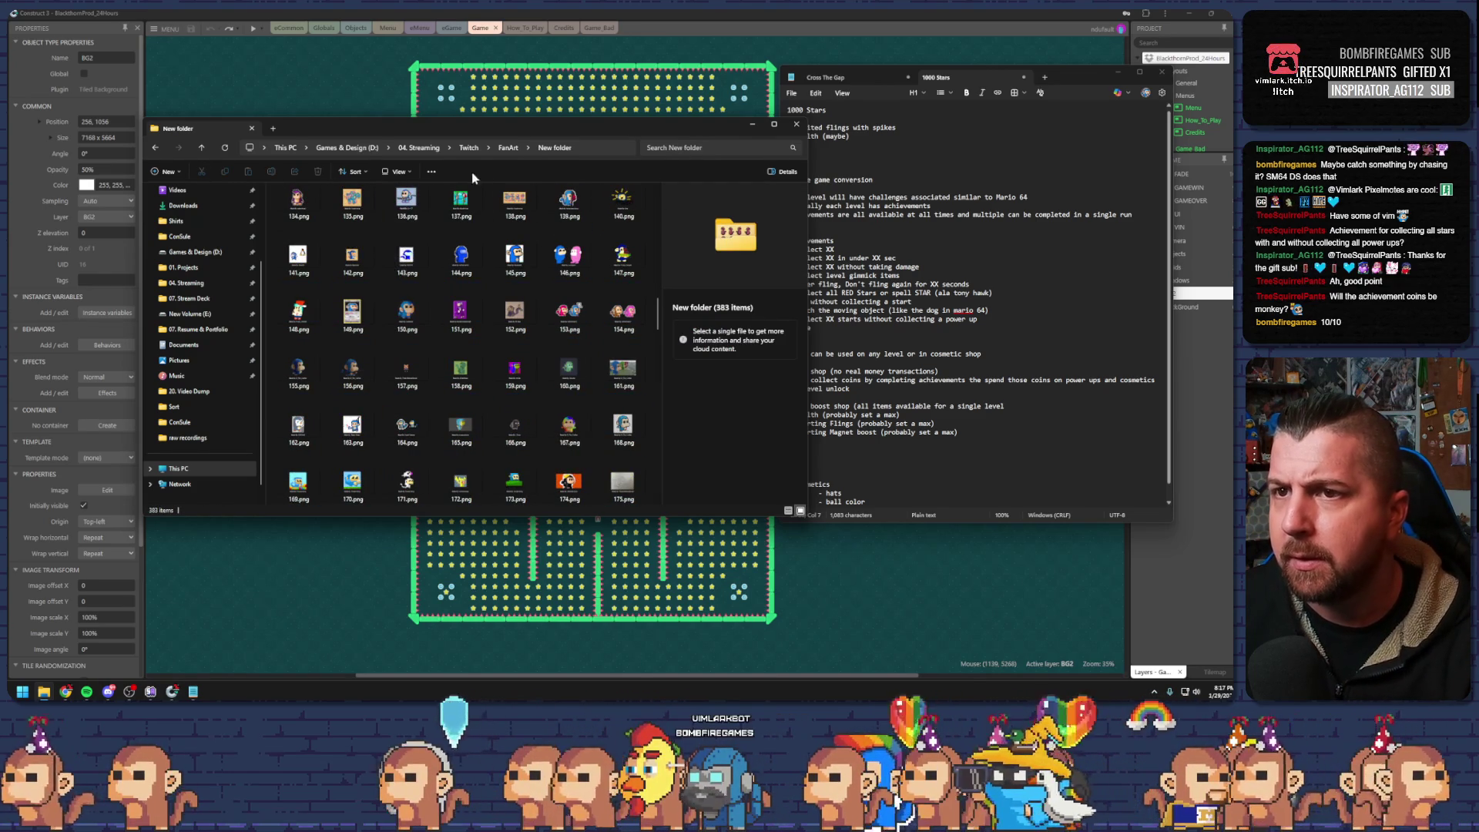
double_click(493, 123)
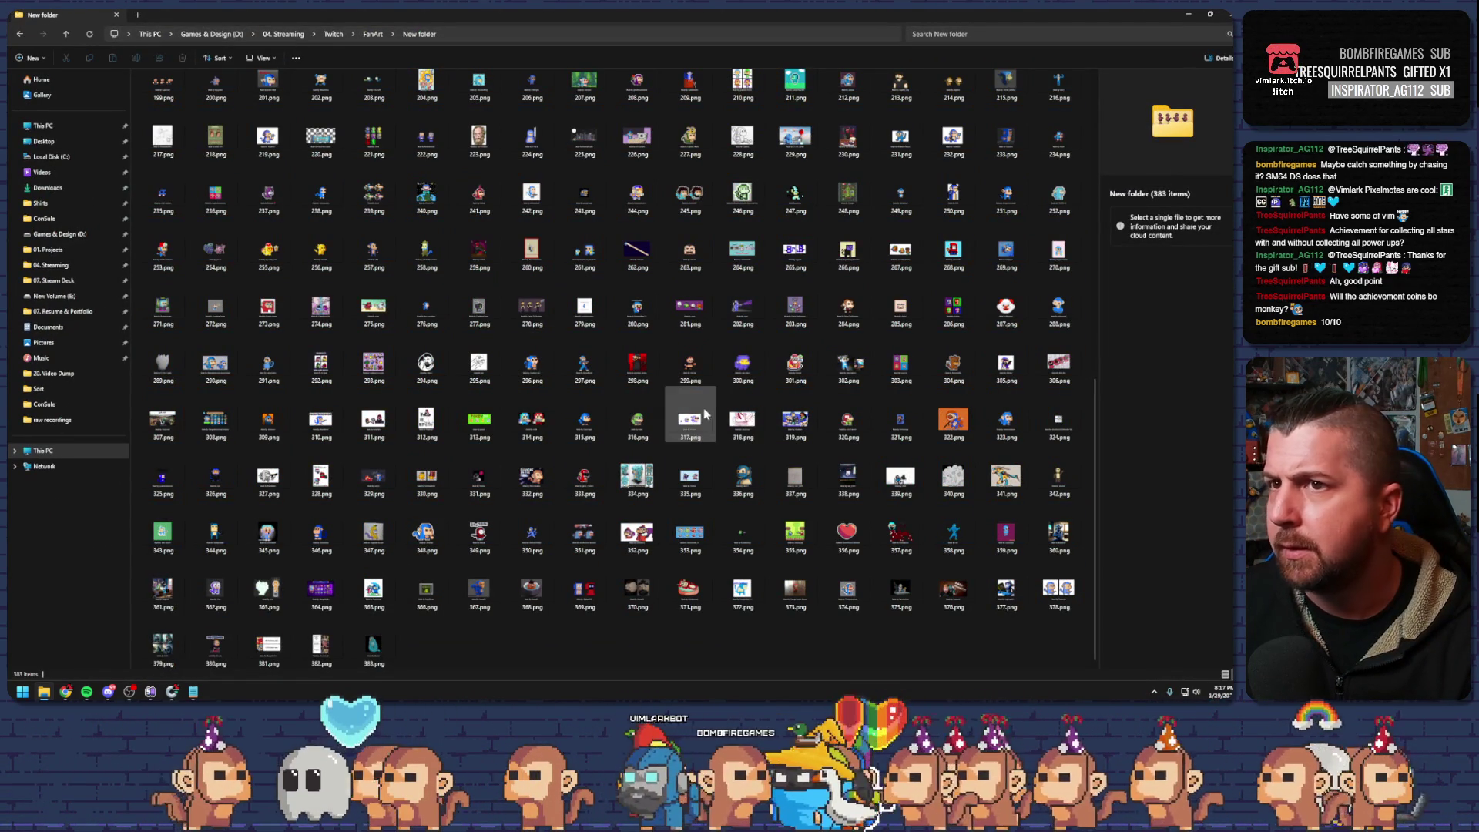
scroll(472, 393, "up", 10)
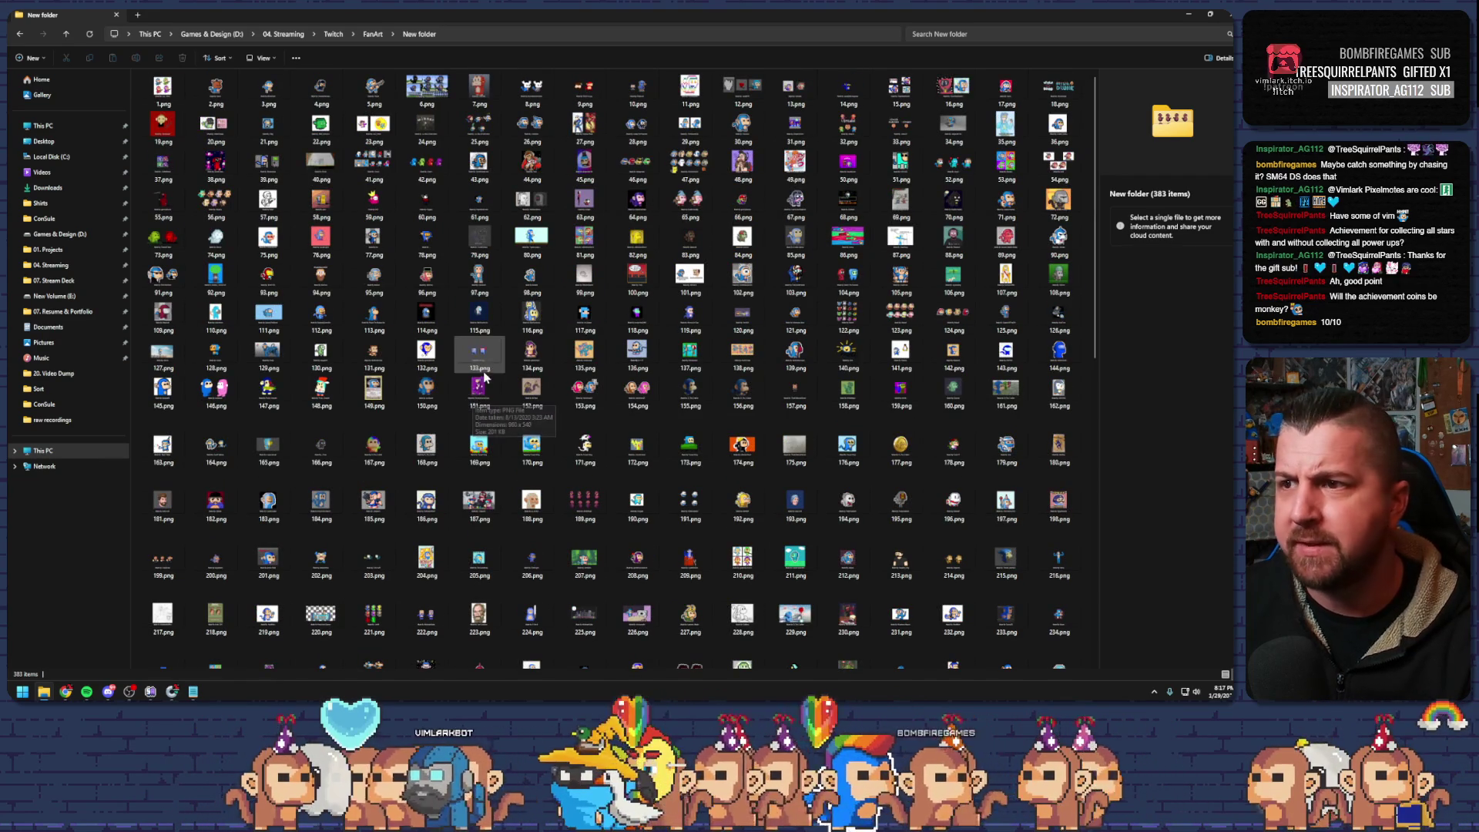
left_click(898, 455)
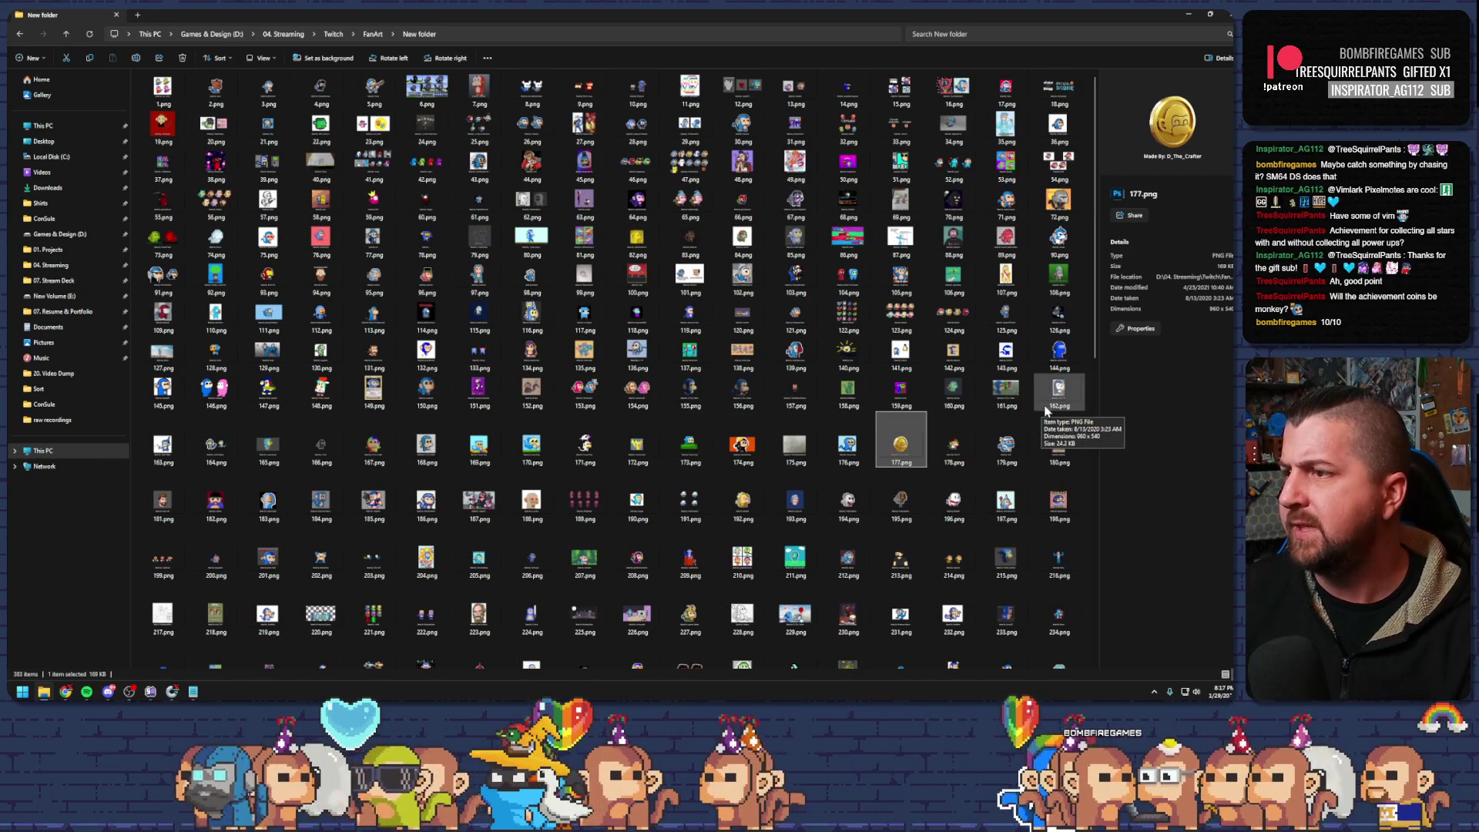
Check the 177.png preview, then open the monkey coin image with Photos
left_click_drag(1097, 404, 404, 410)
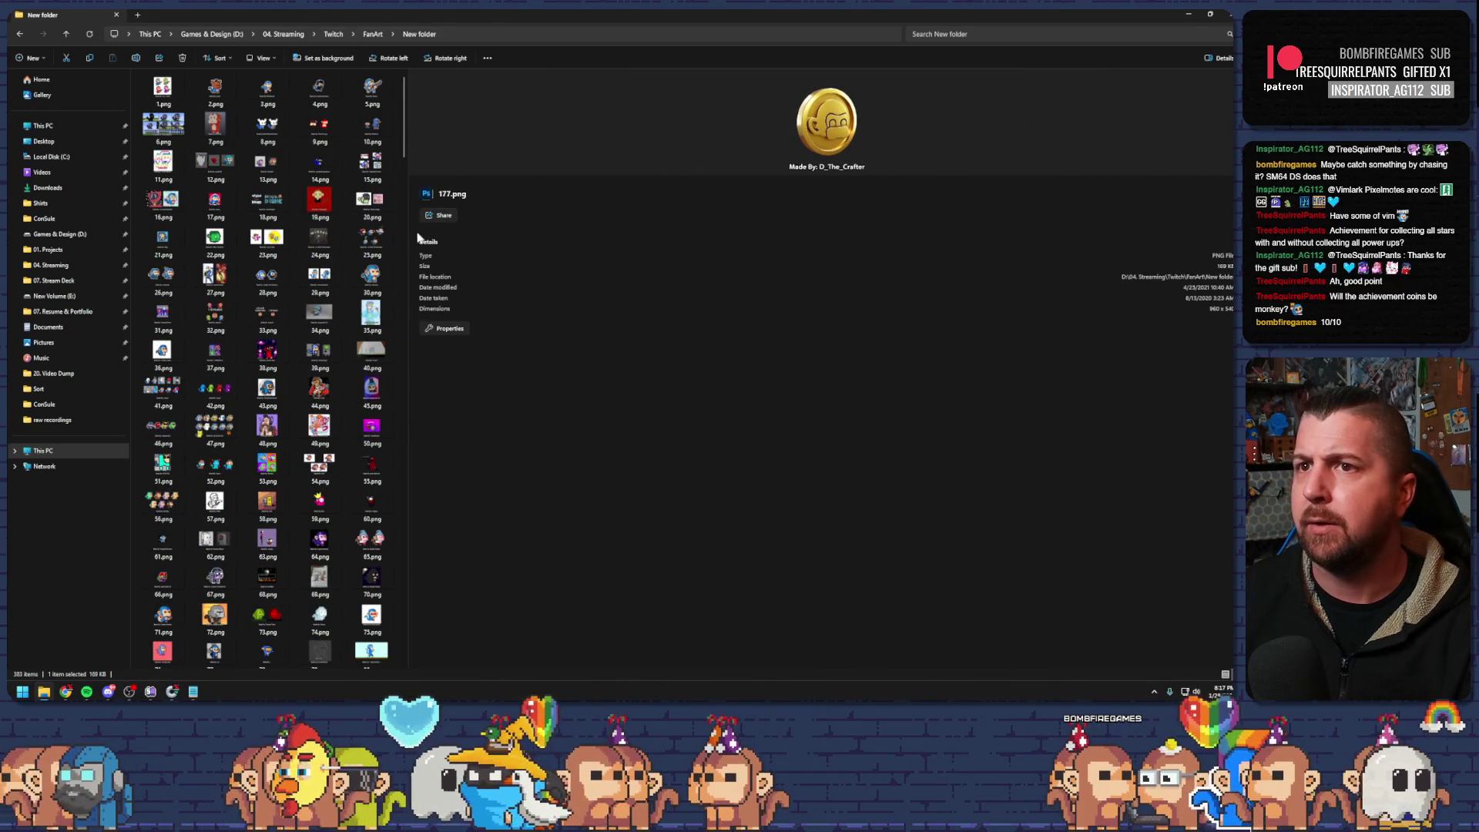
left_click_drag(408, 231, 822, 232)
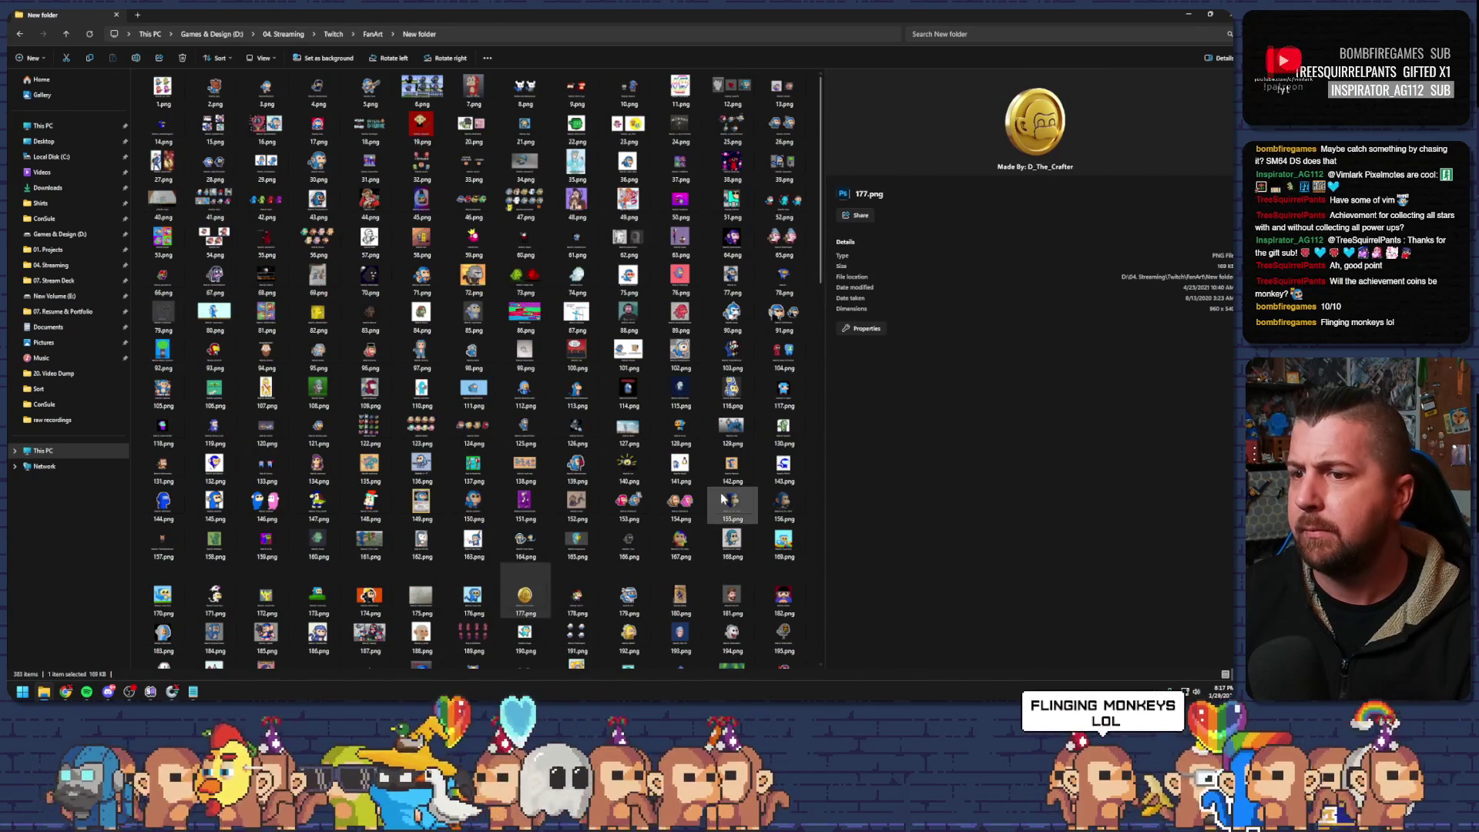
right_click(528, 599)
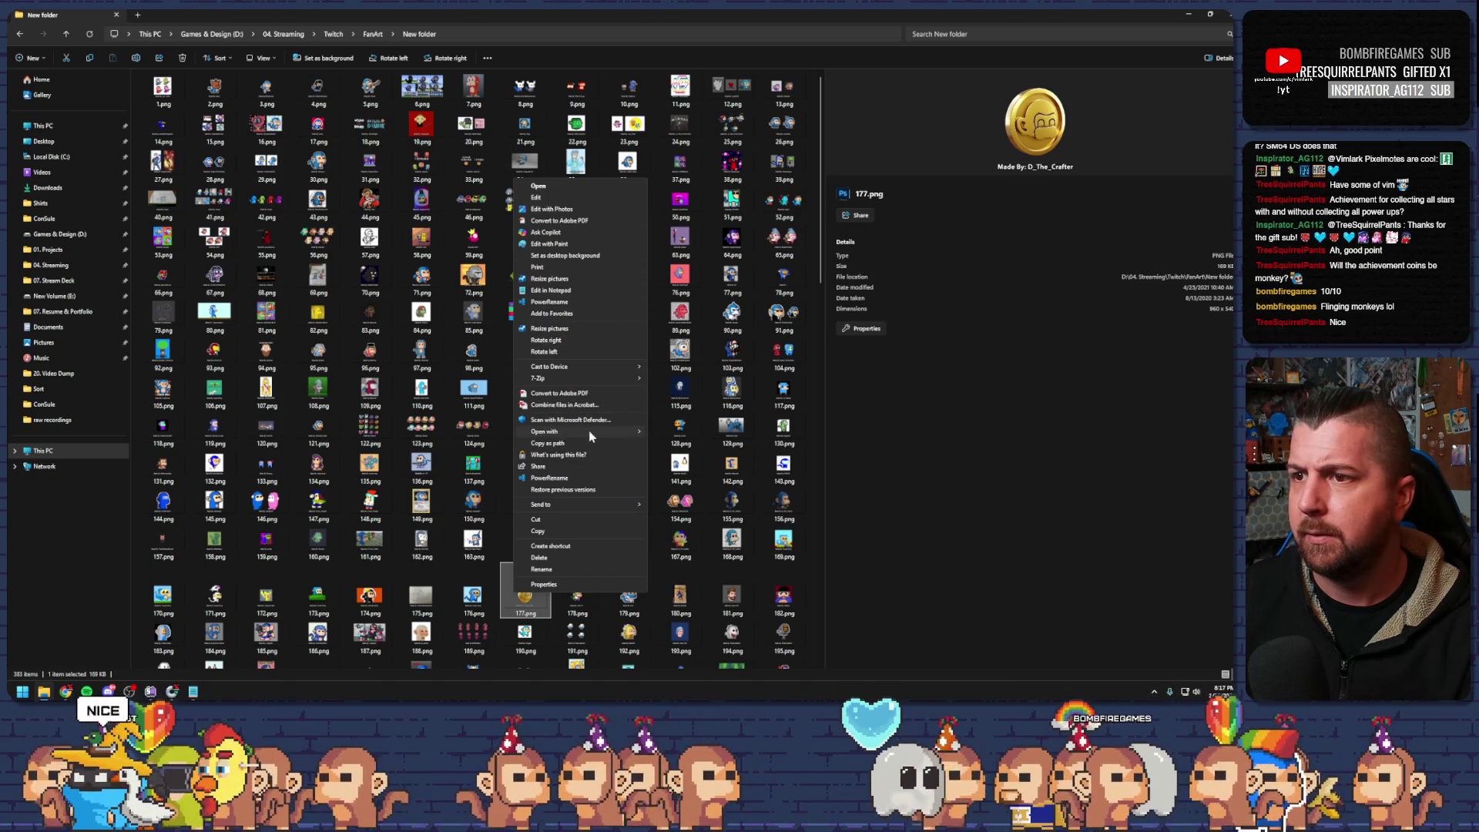
mouse_move(591, 436)
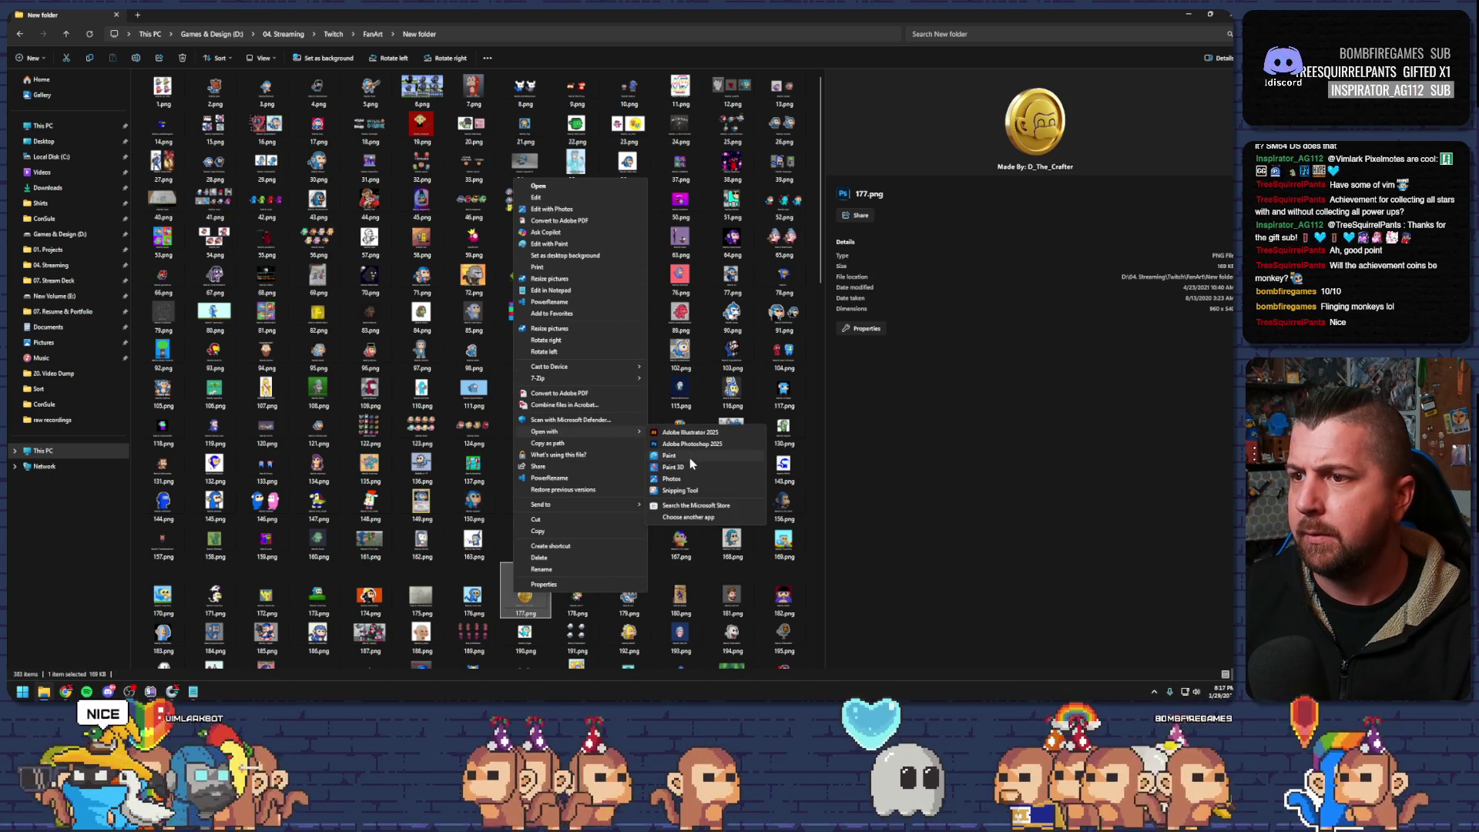
left_click(686, 468)
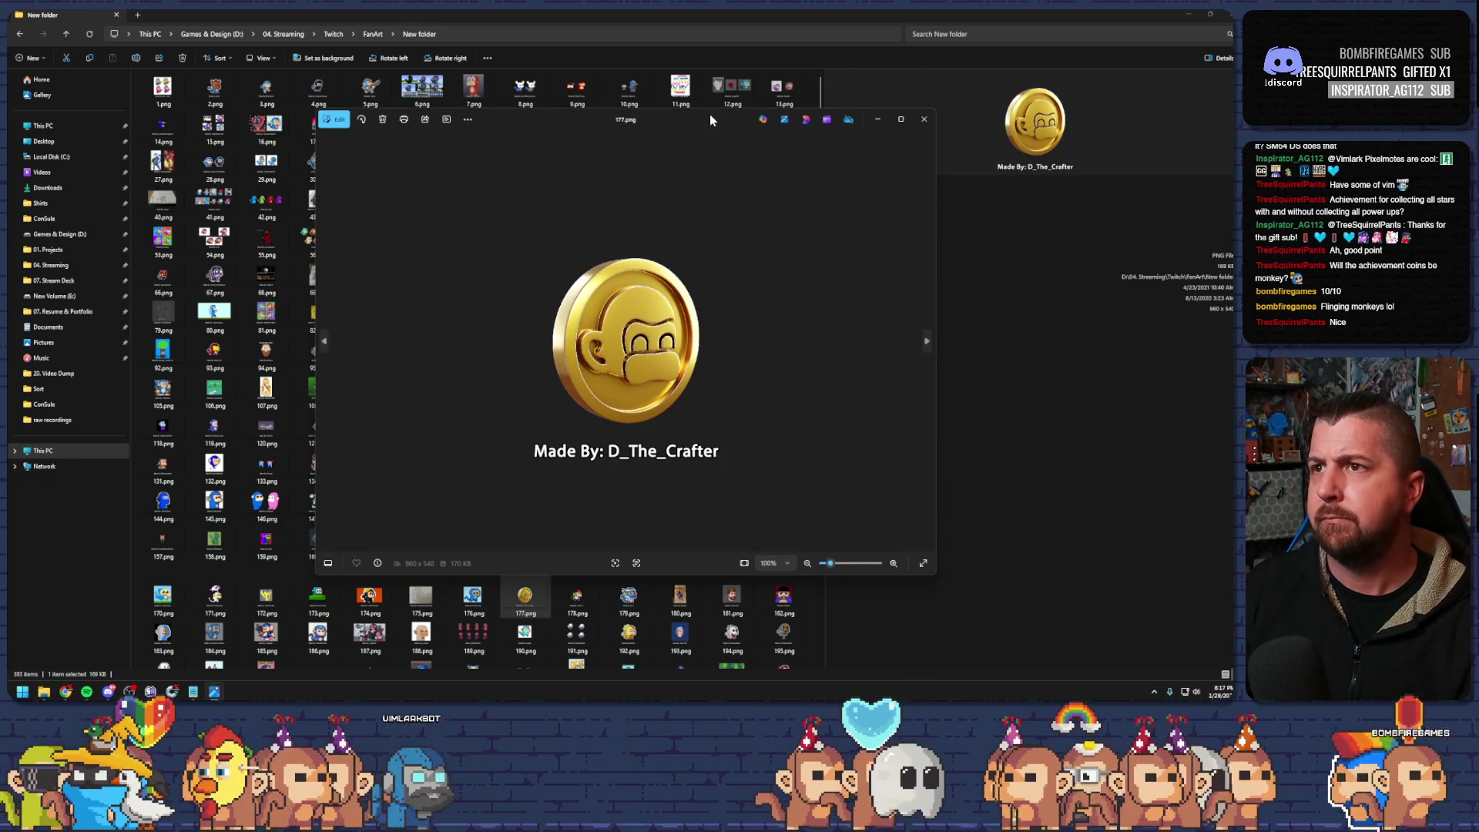
Maximize the 177.png coin art in Photos, close it, and minimize the FanArt Explorer window
double_click(709, 115)
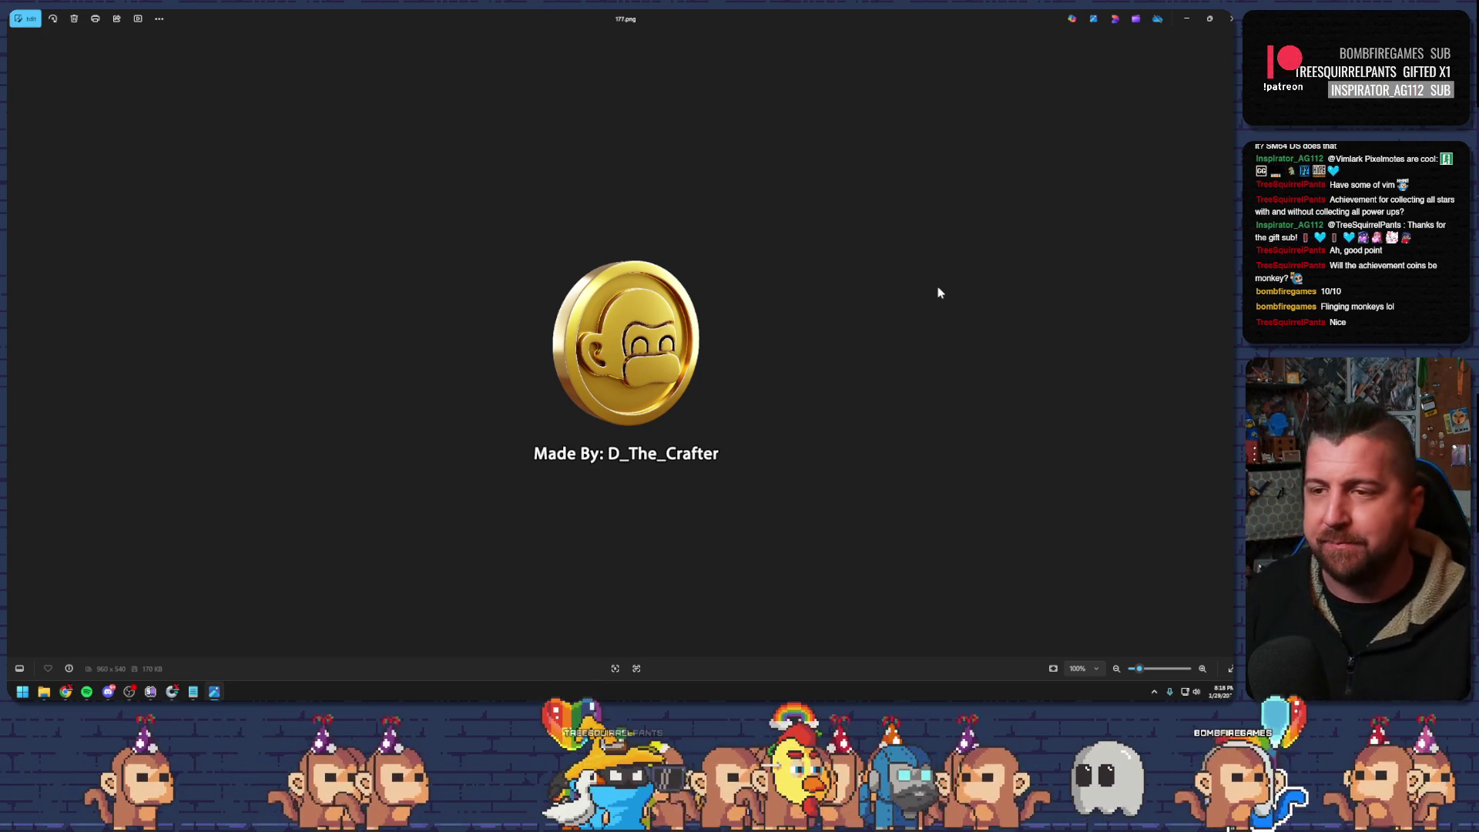
left_click(1228, 21)
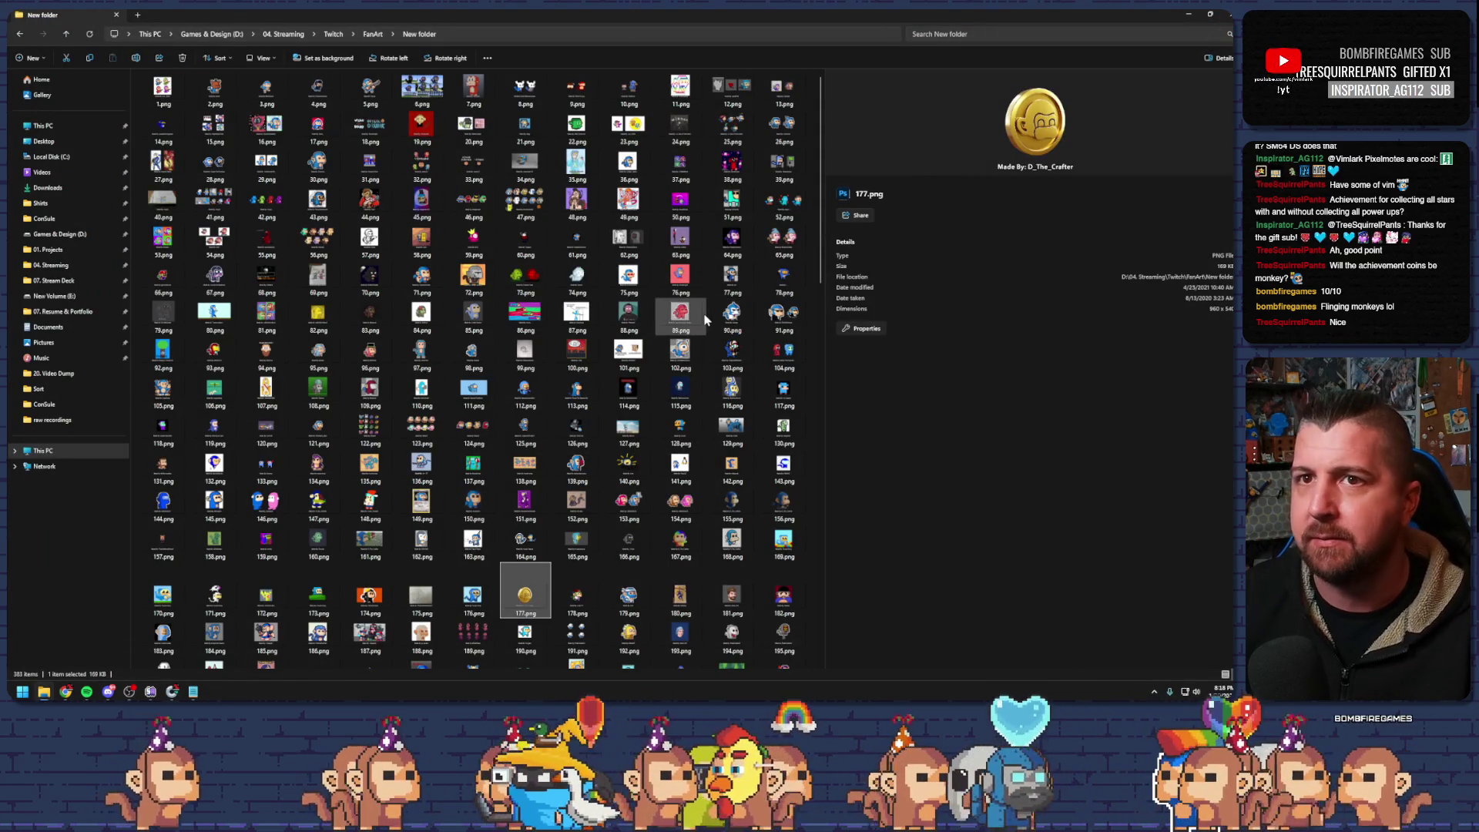
scroll(707, 314, "down", 10)
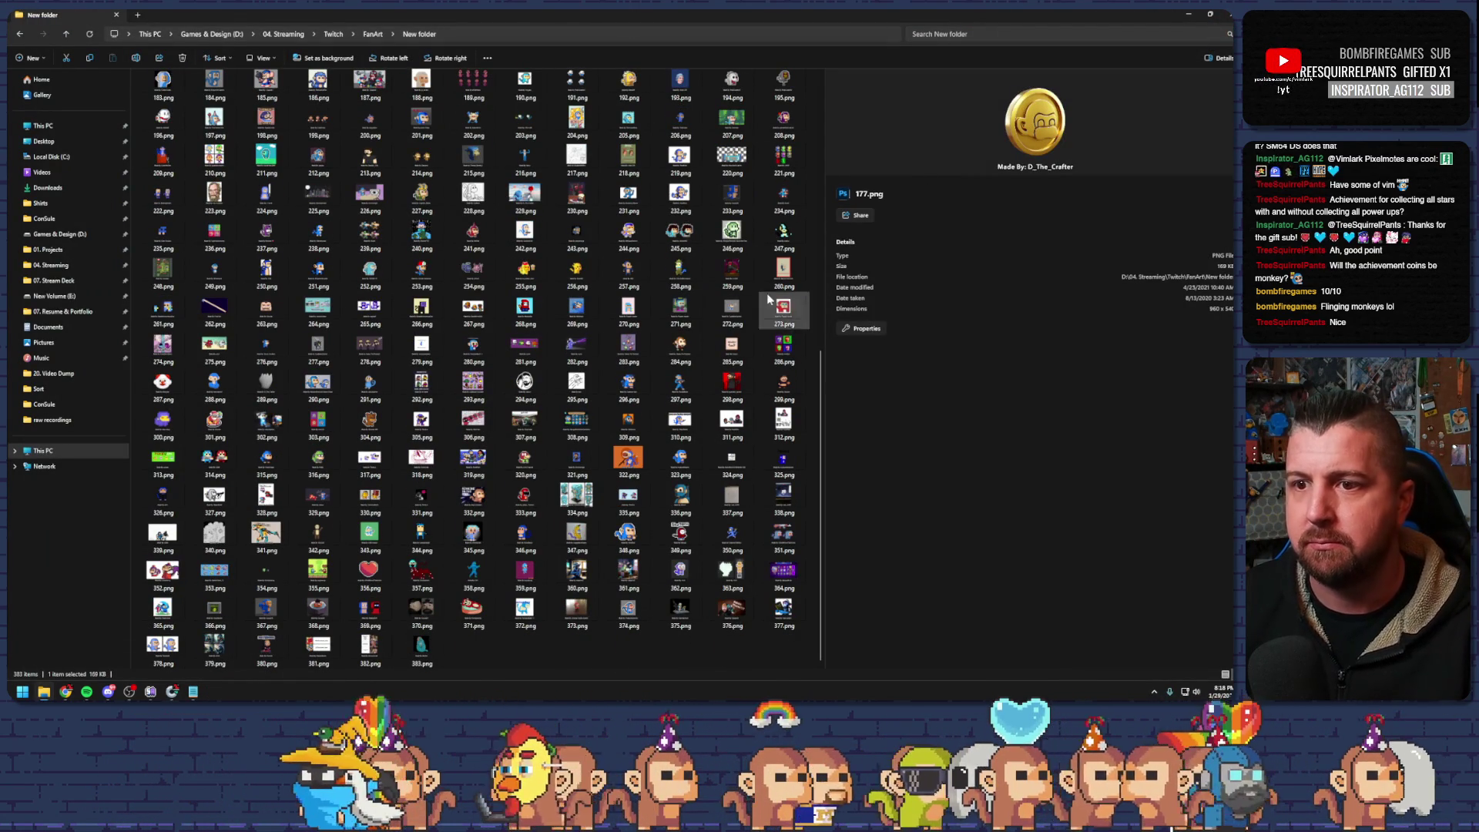
left_click(1189, 14)
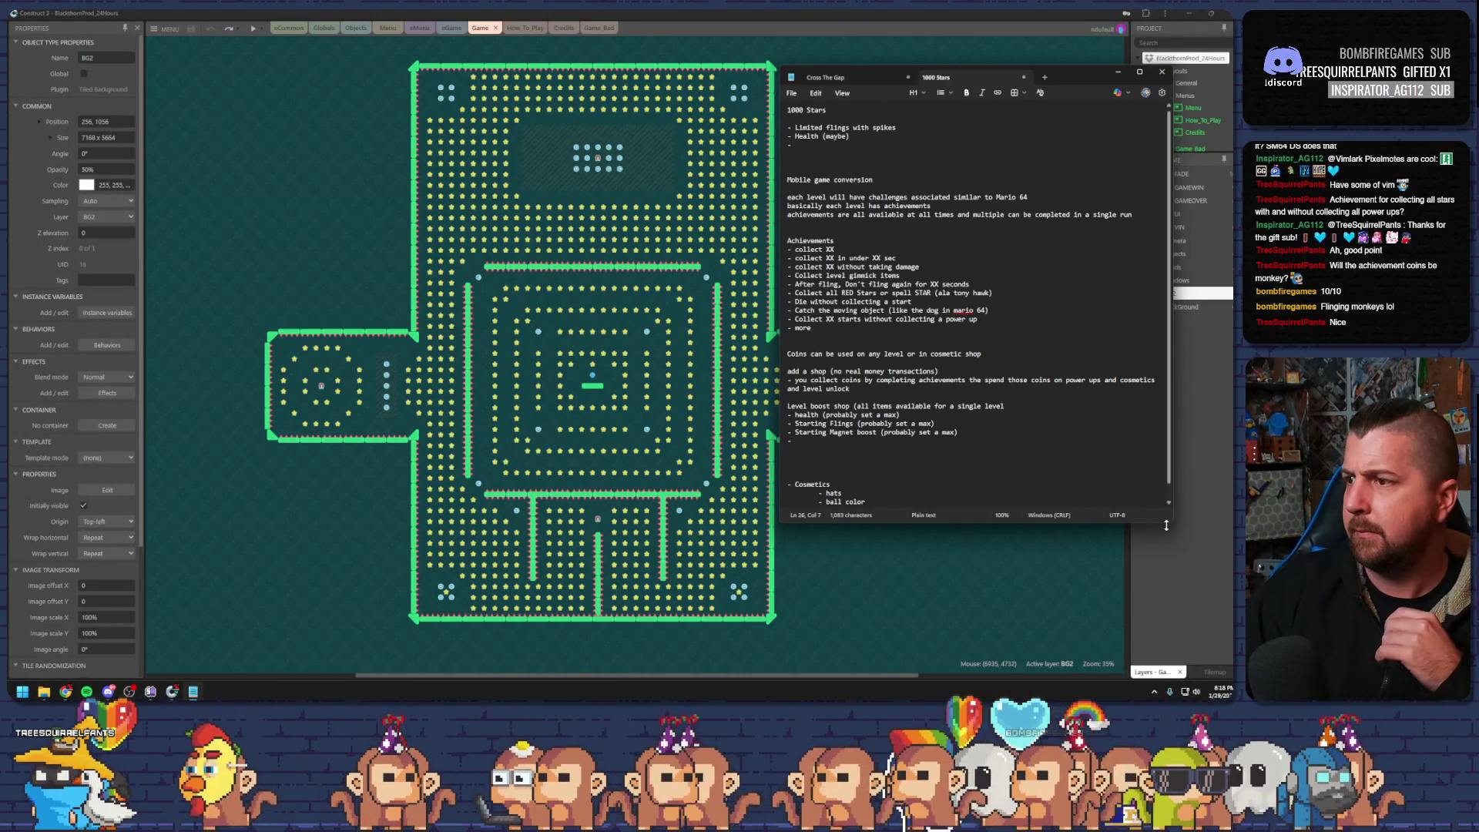
Lengthen Notepad to show hats, ball color and ball design under Cosmetics, checking it against the level layout
left_click_drag(1172, 522, 1172, 577)
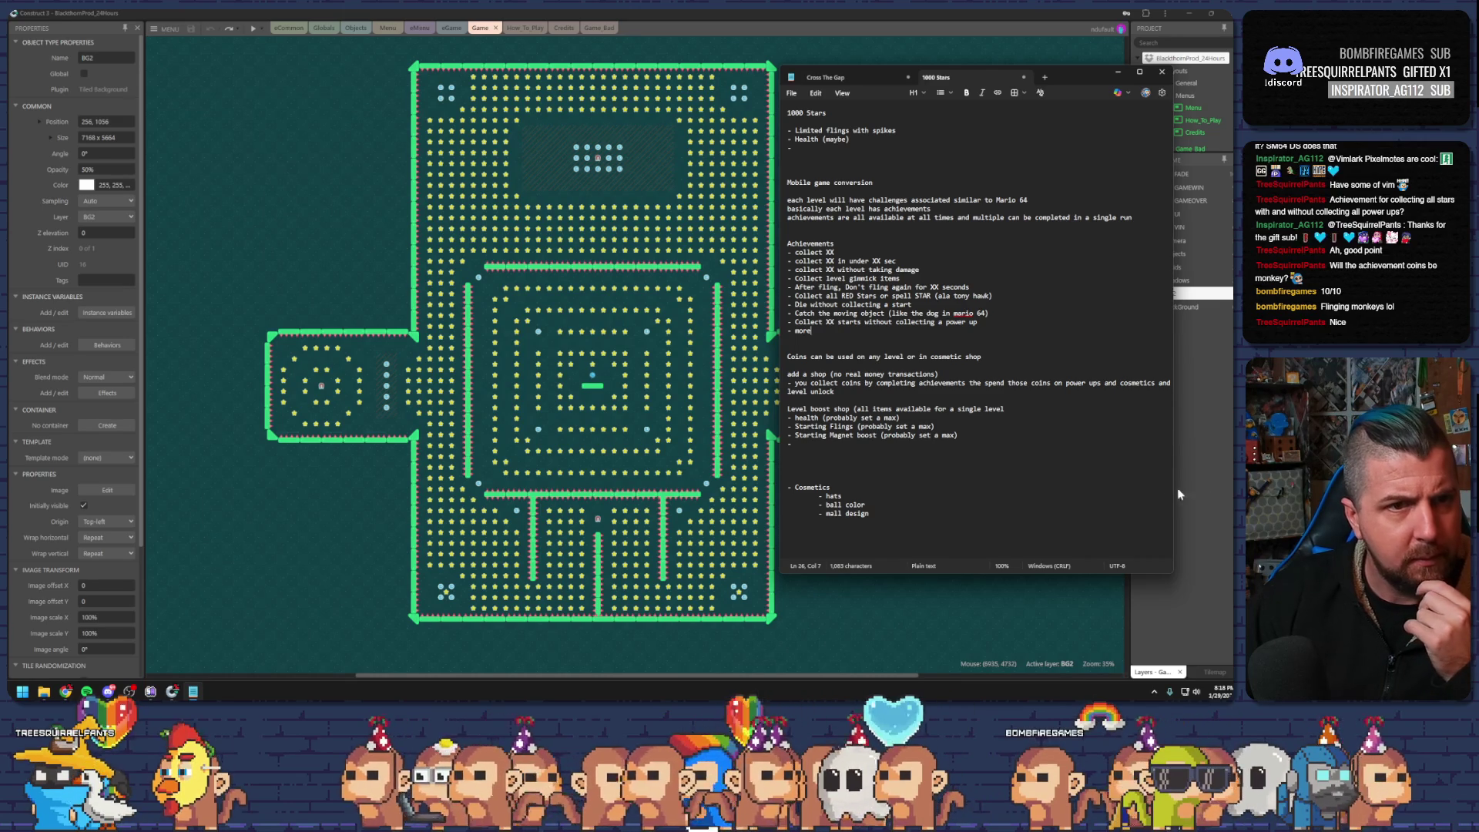
left_click(405, 274)
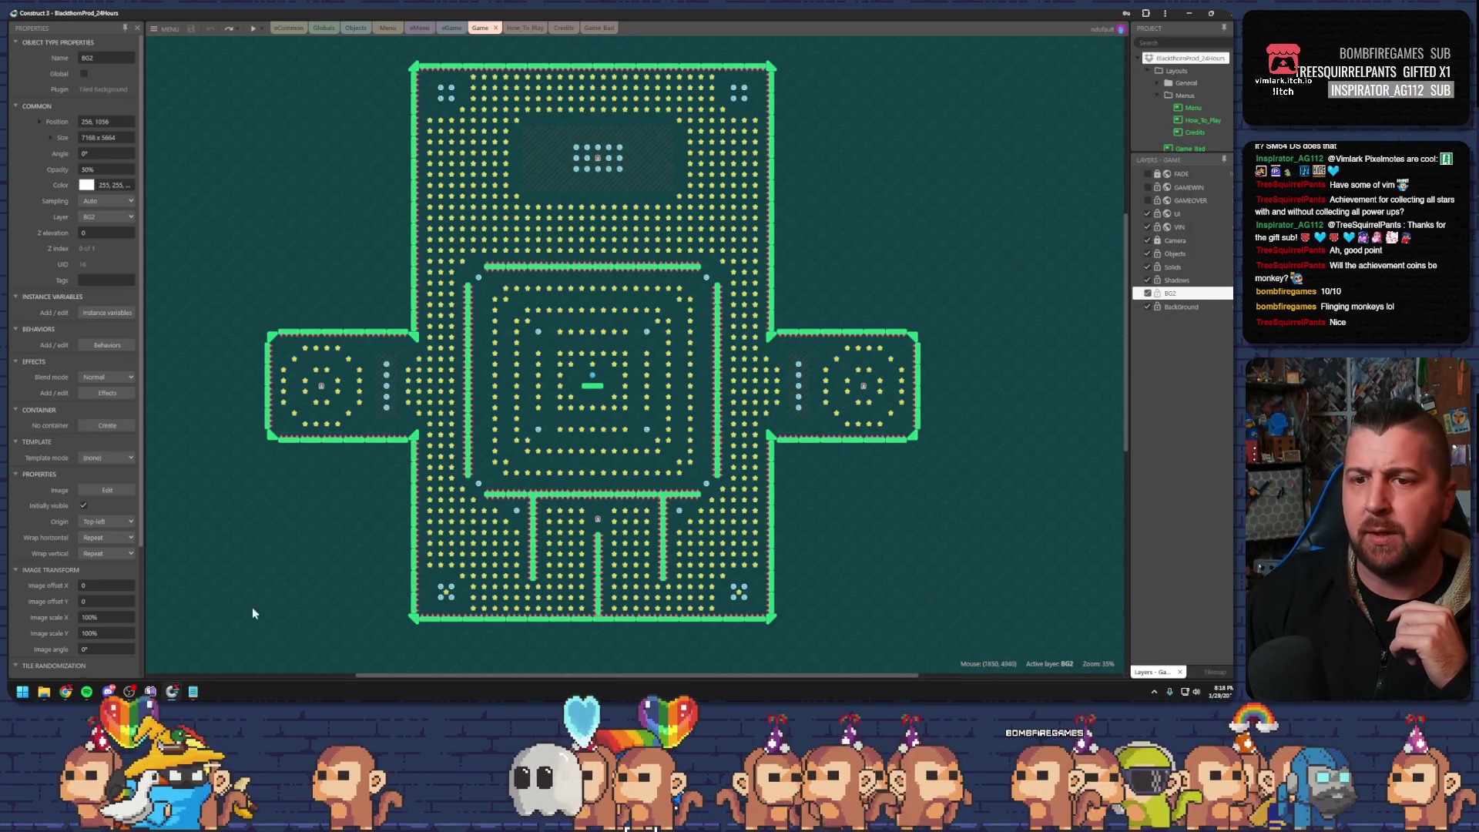
left_click(193, 691)
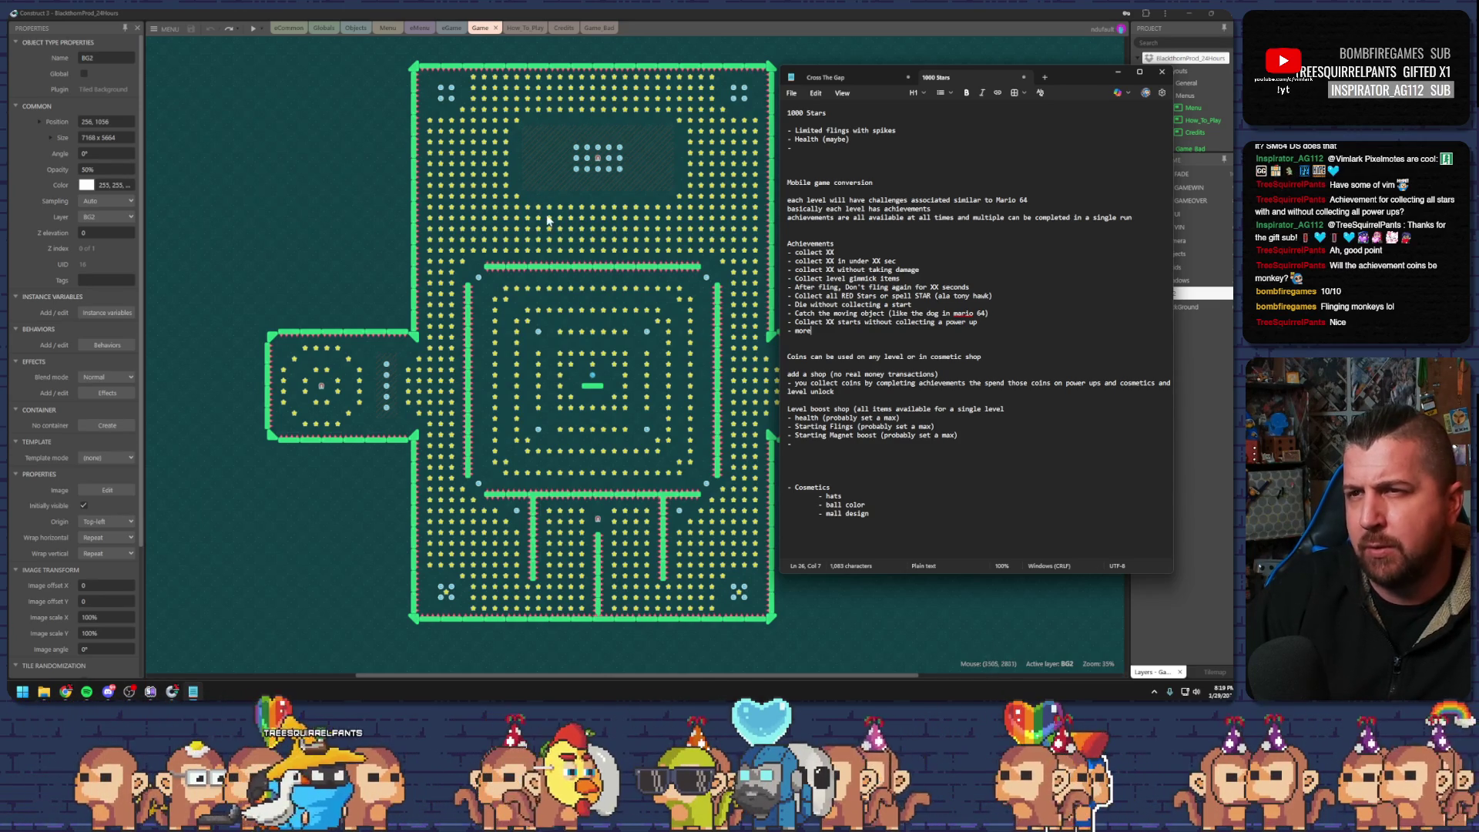
left_click(578, 251)
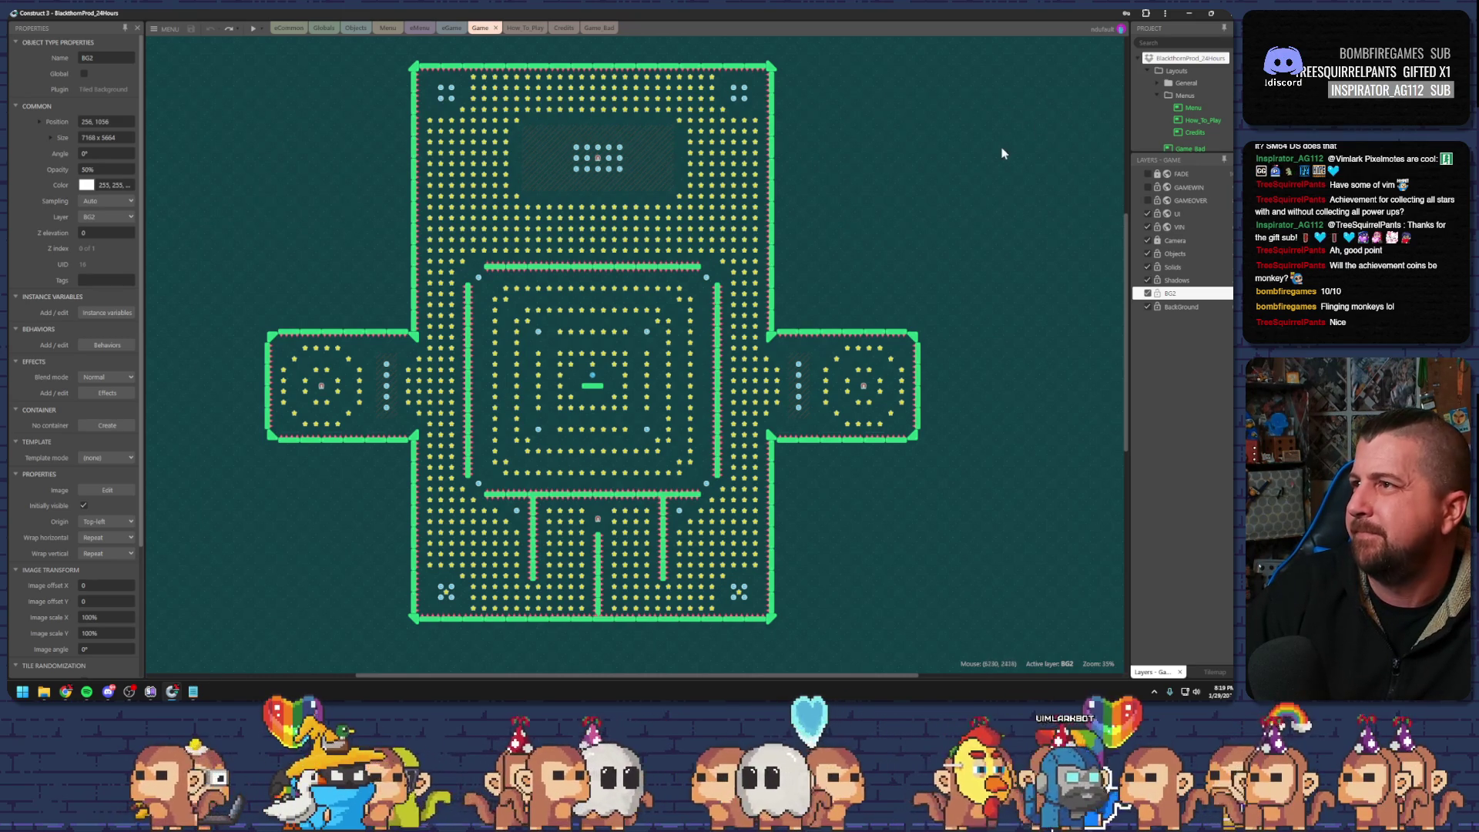
left_click(194, 691)
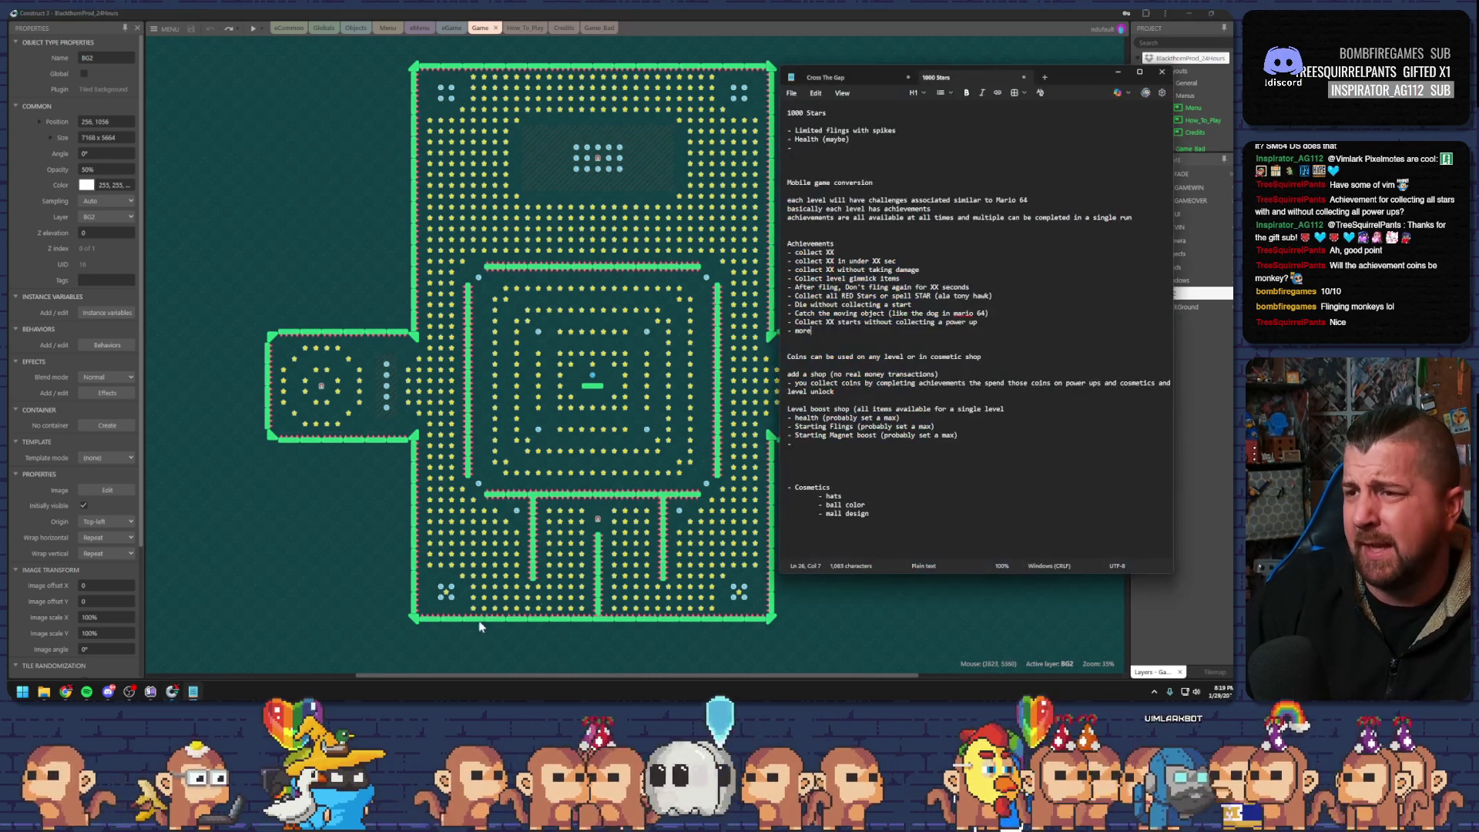
left_click(849, 463)
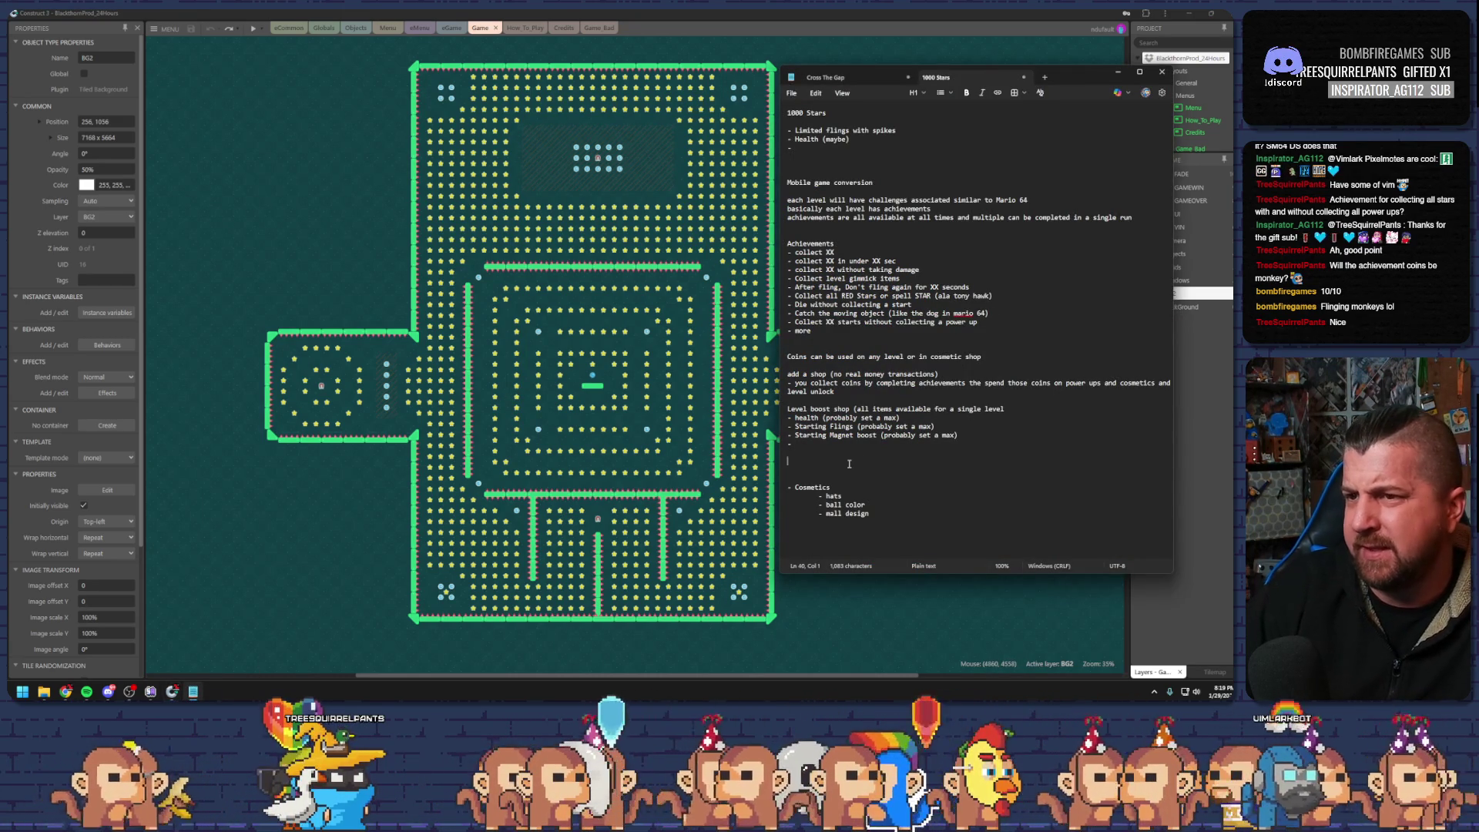